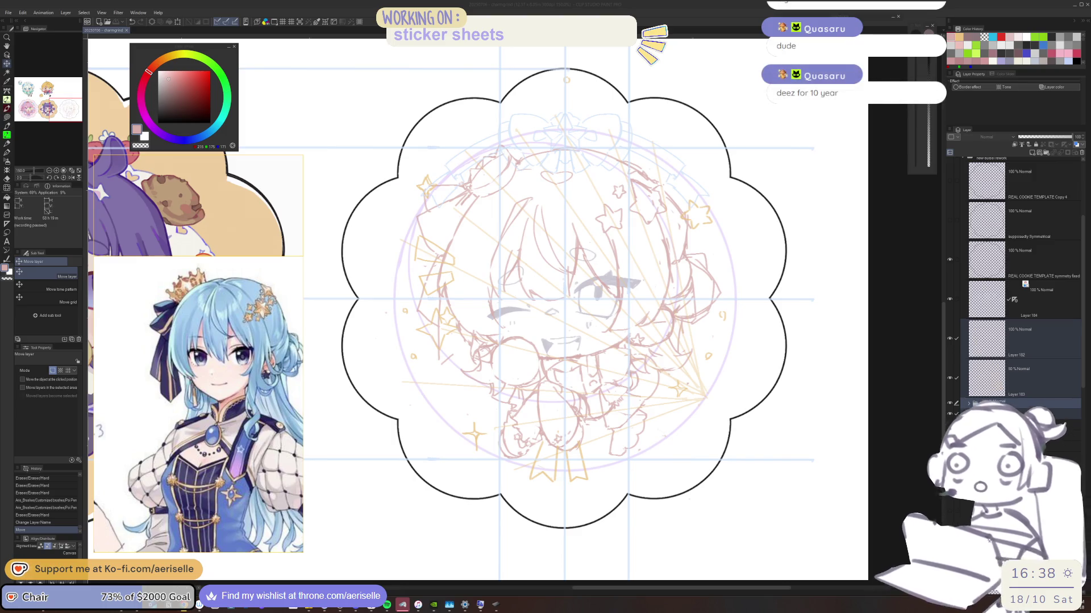
Step: On Layer 182, erase the old star at the chibi's upper left
left_click(985, 340)
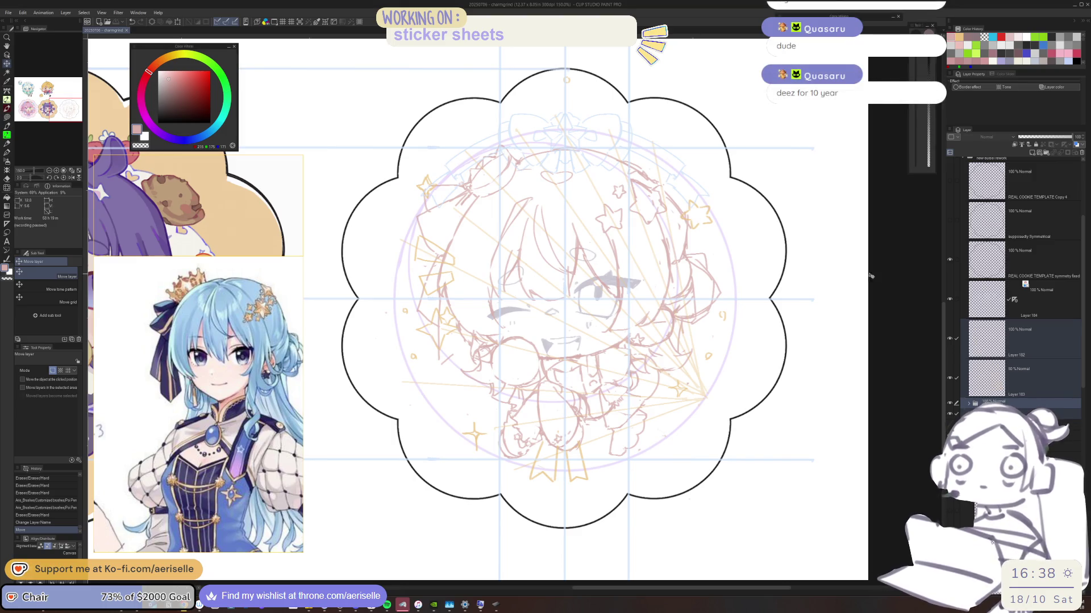
left_click(985, 340)
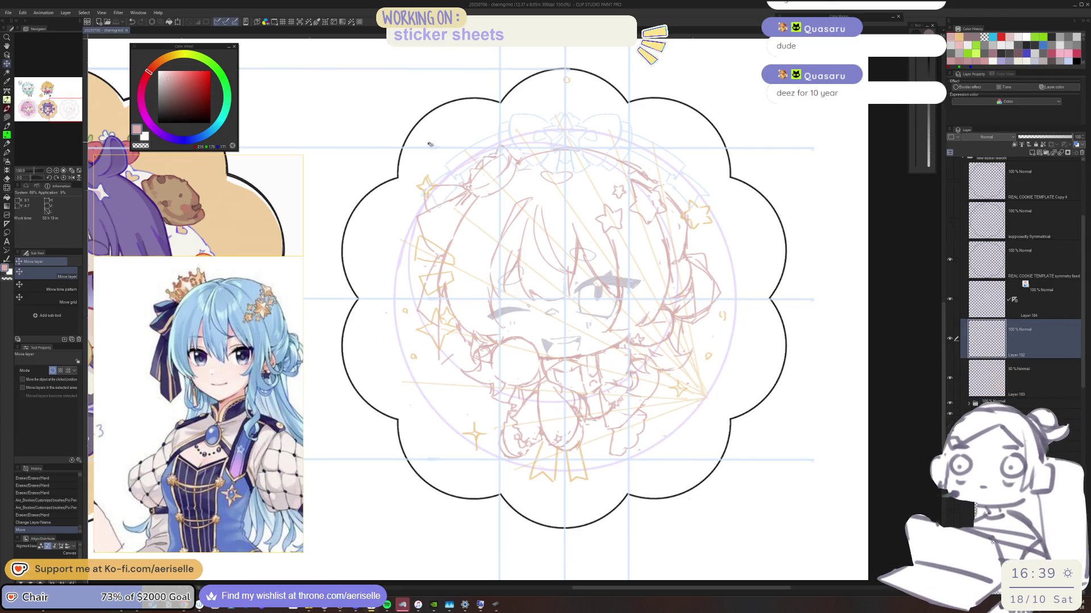
scroll(439, 174, "up", 5)
key("u")
key("e")
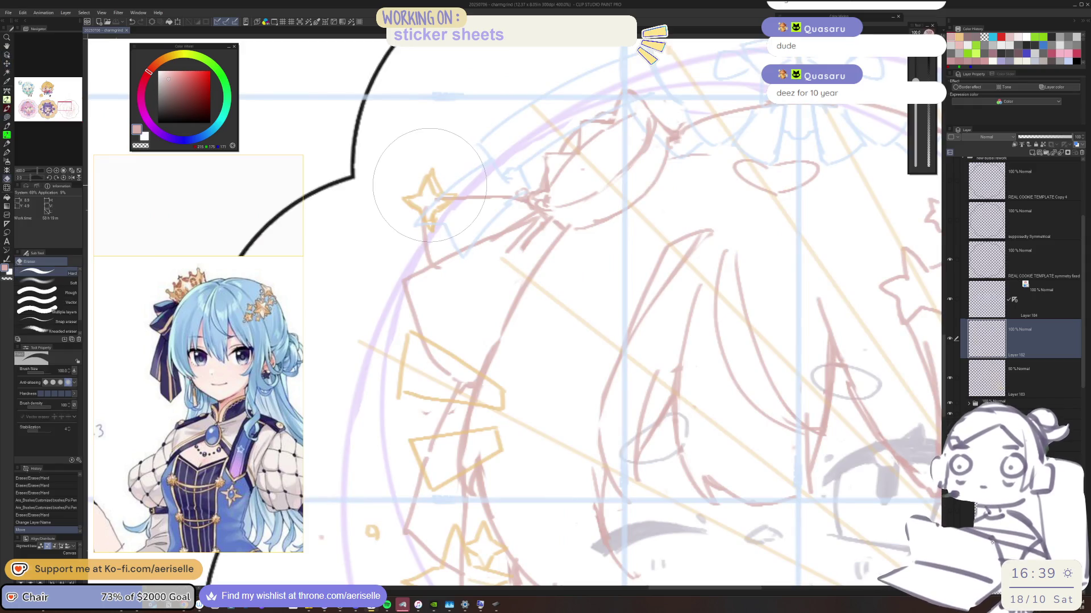
left_click_drag(433, 190, 436, 214)
left_click_drag(435, 209, 430, 226)
left_click_drag(431, 172, 431, 195)
Step: Redraw the star's points in orange with the Poi Pen
key("p")
key("ctrl+z")
scroll(432, 195, "up", 3)
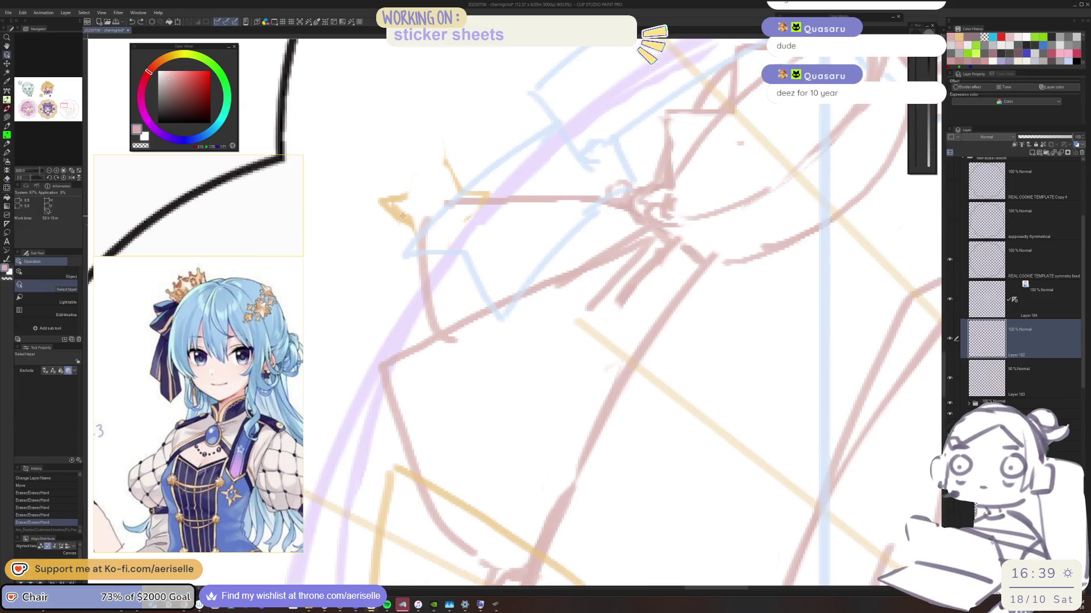
left_click(426, 240, "alt")
mouse_move(414, 232)
left_mouse_down()
mouse_move(435, 271)
mouse_move(453, 259)
left_mouse_up()
left_click_drag(470, 219, 449, 272)
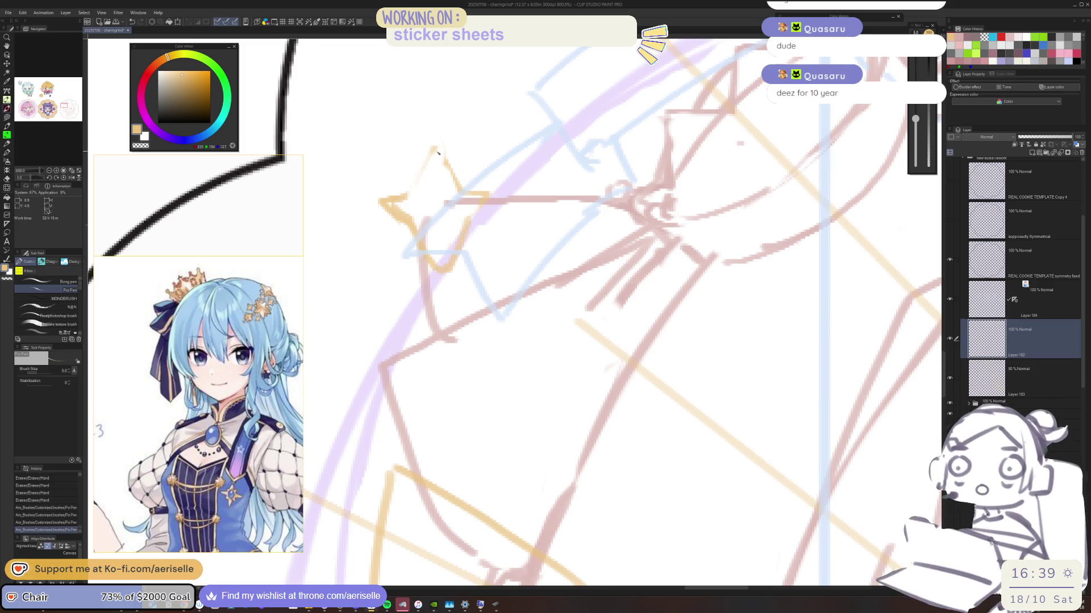
left_click_drag(408, 197, 432, 149)
left_click_drag(432, 149, 466, 190)
mouse_move(375, 257)
left_mouse_down()
mouse_move(405, 250)
mouse_move(348, 264)
mouse_move(393, 294)
left_mouse_up()
key("ctrl+z")
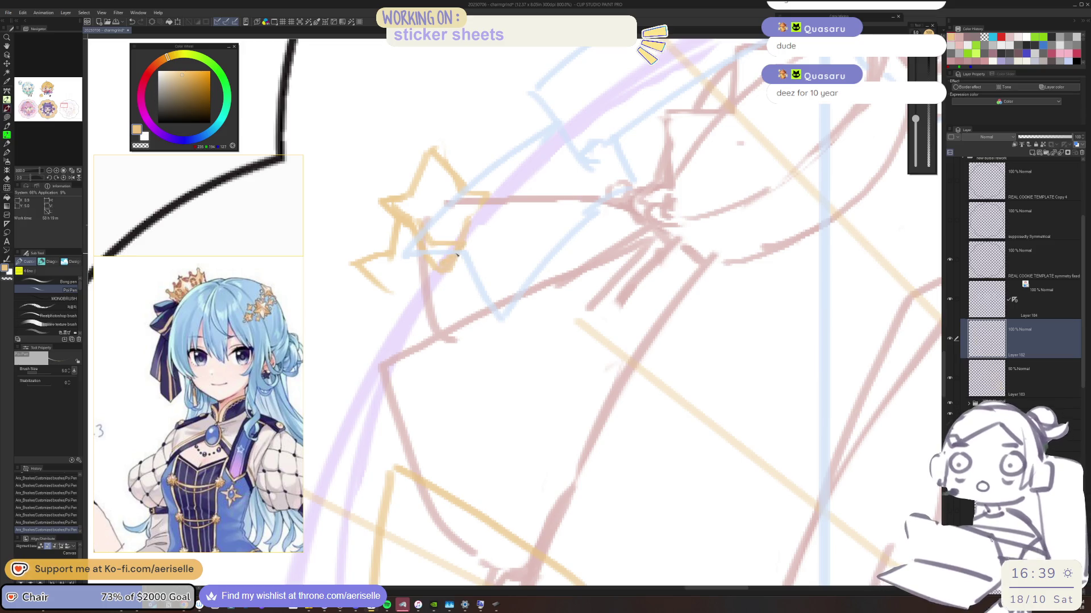
mouse_move(435, 259)
left_mouse_down()
mouse_move(474, 260)
mouse_move(433, 291)
left_mouse_up()
key("ctrl+0")
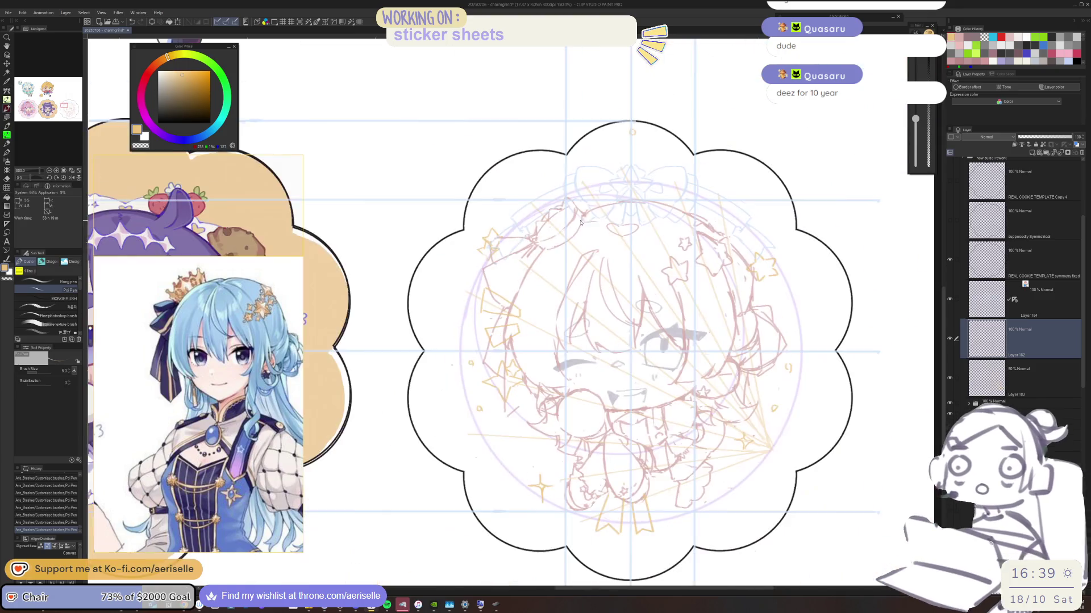
Step: Compare the star with and without its upper-right arm stroke, leaving it removed
scroll(443, 242, "up", 3)
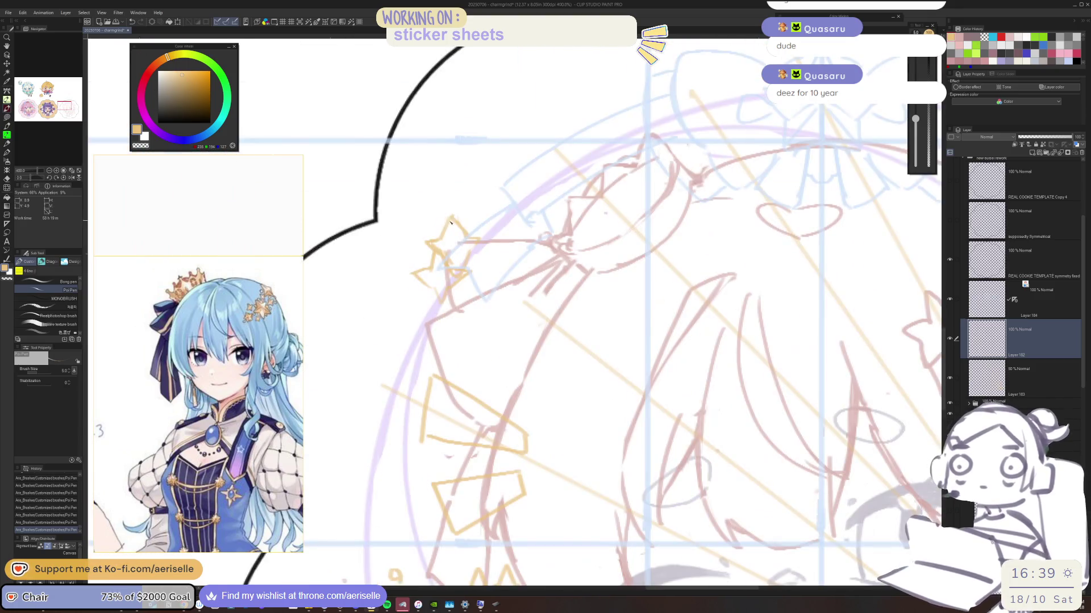
scroll(445, 229, "up", 2)
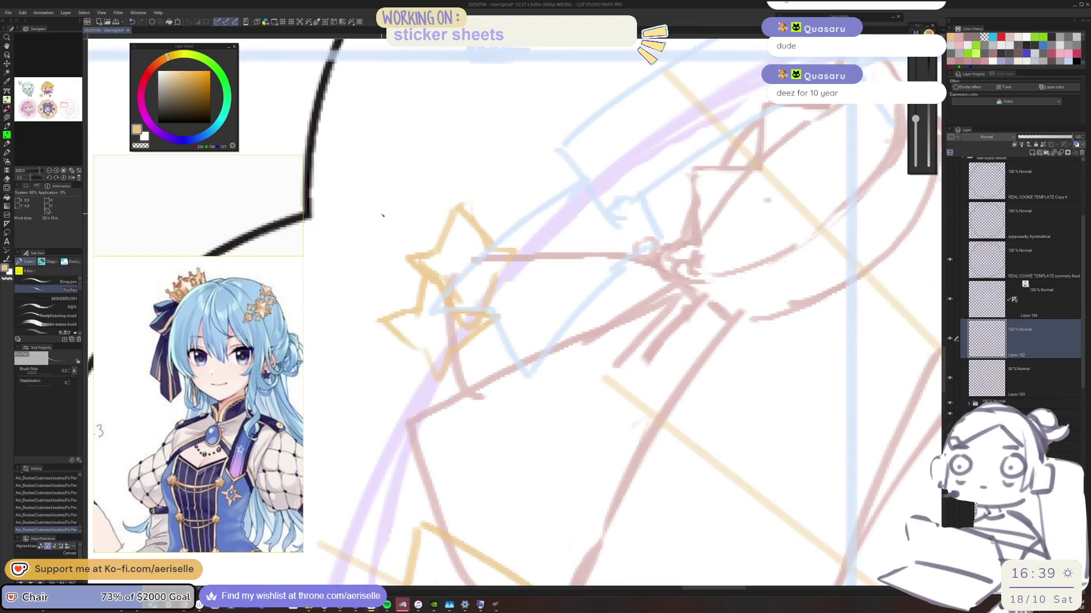
key("ctrl+z")
key("ctrl+y")
key("ctrl+z")
key("ctrl+y")
key("ctrl+z")
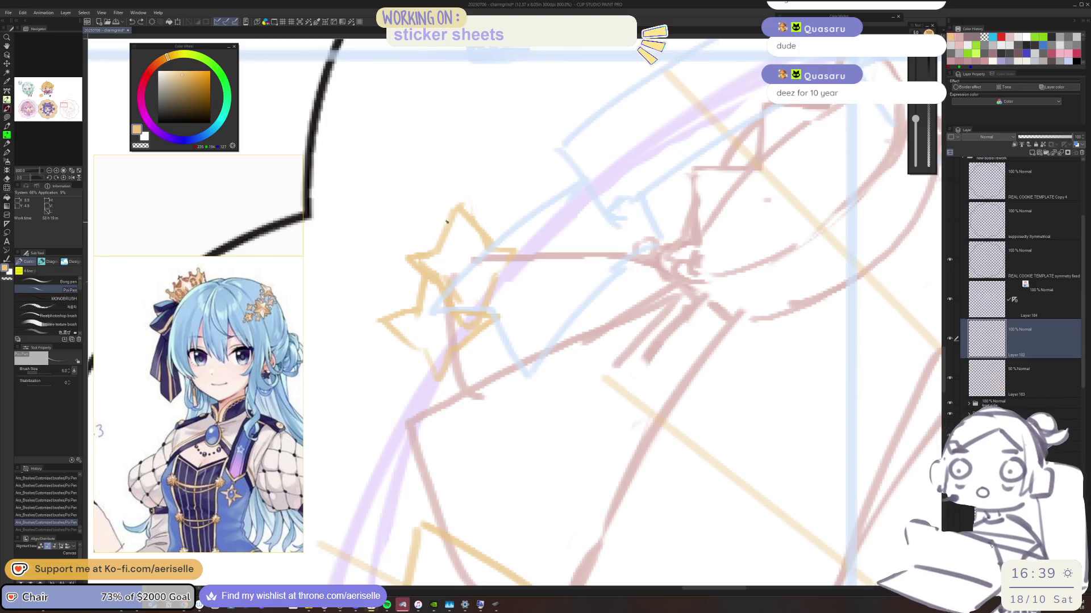
key("ctrl+y")
key("ctrl+z")
key("ctrl+y")
key("ctrl+z")
key("ctrl+y")
key("ctrl+z")
key("ctrl+y")
key("ctrl+z")
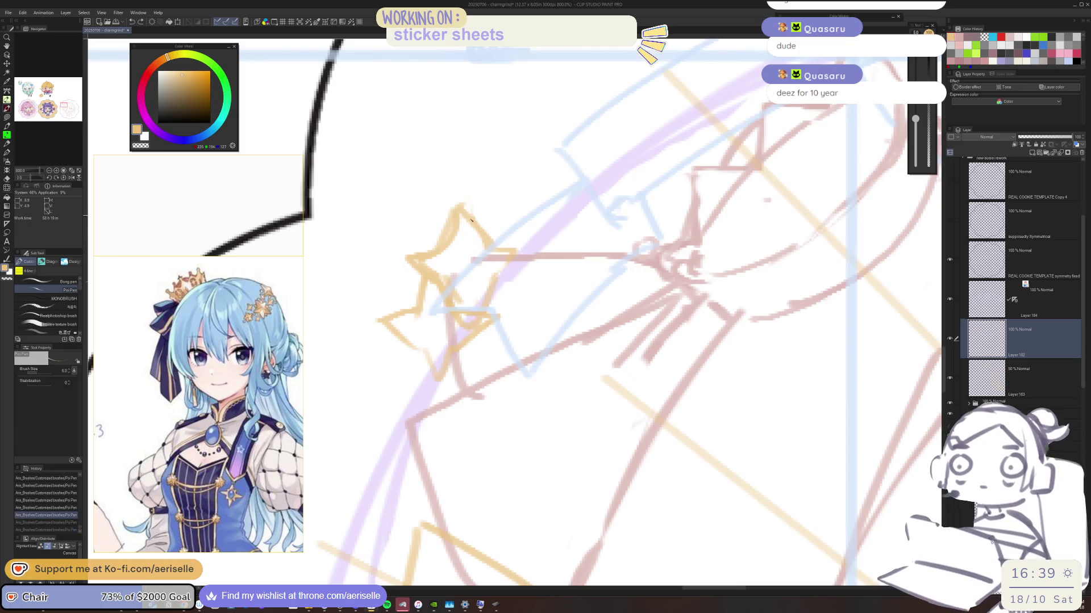
Step: Erase the rest of the star's upper arm and try redrawing the upper-right arm
key("e")
mouse_move(499, 241)
left_mouse_down()
mouse_move(477, 211)
mouse_move(440, 234)
mouse_move(438, 249)
left_mouse_up()
key("p")
mouse_move(458, 207)
left_mouse_down()
mouse_move(486, 242)
mouse_move(471, 231)
mouse_move(499, 246)
mouse_move(485, 250)
left_mouse_up()
key("ctrl+z")
key("ctrl+z")
Step: Add short detail strokes and a curved line inside the star near its left arm
mouse_move(423, 262)
left_mouse_down()
mouse_move(446, 277)
mouse_move(457, 323)
left_mouse_up()
key("e")
mouse_move(463, 284)
left_mouse_down()
mouse_move(443, 278)
mouse_move(468, 309)
left_mouse_up()
key("p")
left_click_drag(457, 300, 464, 309)
left_click_drag(462, 314, 471, 324)
left_click_drag(507, 261, 477, 307)
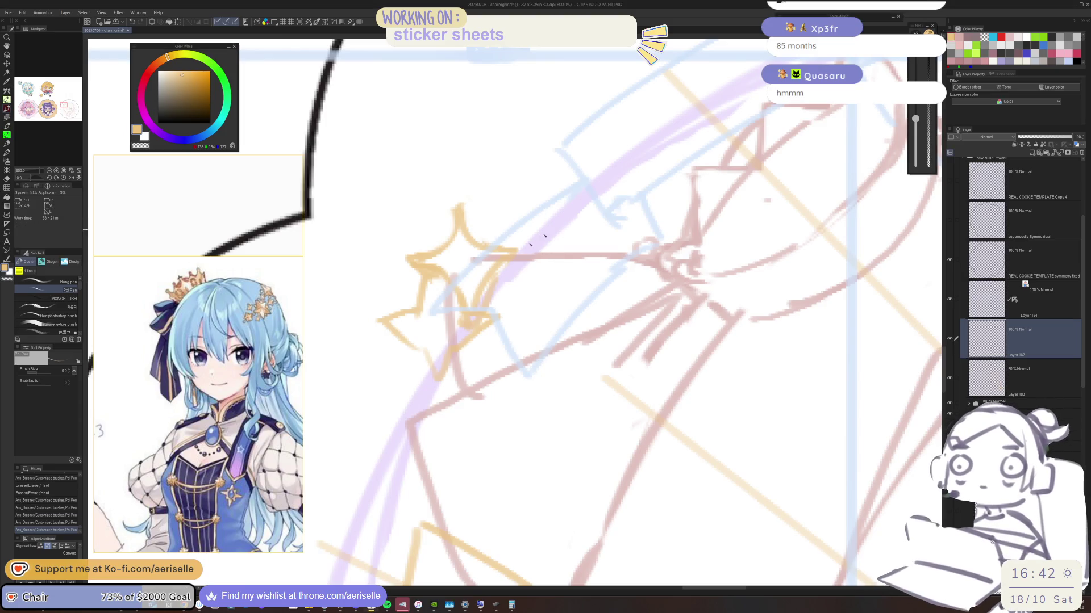
Step: Undo a stray pen stroke and add one short touch-up stroke on the orange star
mouse_move(391, 339)
left_mouse_down()
mouse_move(403, 328)
mouse_move(423, 339)
mouse_move(431, 379)
mouse_move(452, 386)
left_mouse_up()
key("e")
key("p")
key("ctrl+z")
key("ctrl+z")
left_click_drag(437, 289, 445, 276)
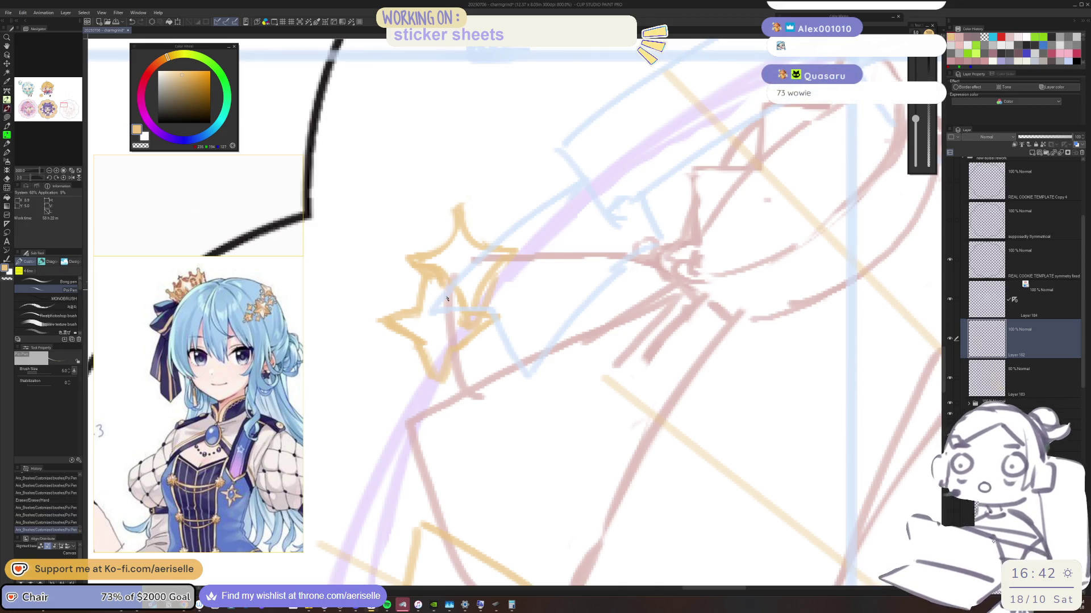
left_click(7, 12)
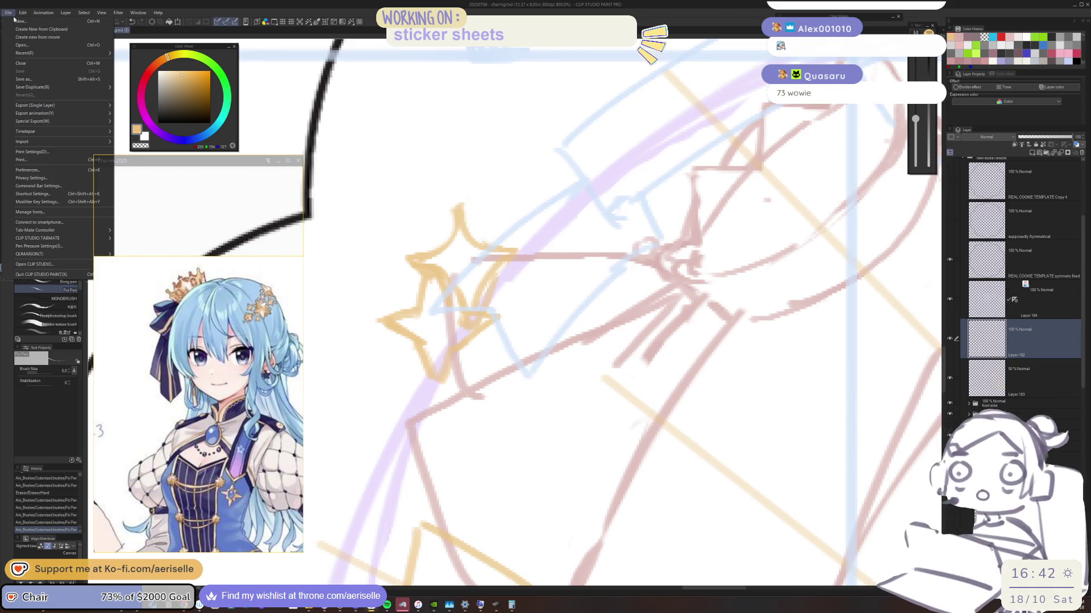
Step: Open the 2024_twitchUpdate file from the CLIP STUDIO PAINT 2024 folder
key("Escape")
key("ctrl+o")
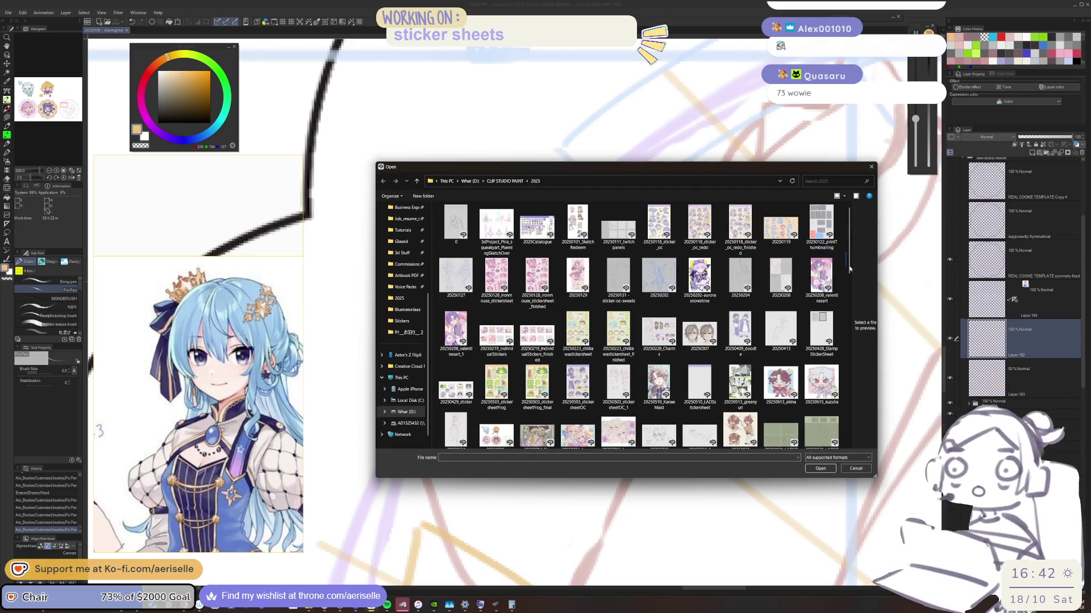
scroll(849, 268, "down", 2)
left_click_drag(849, 273, 849, 411)
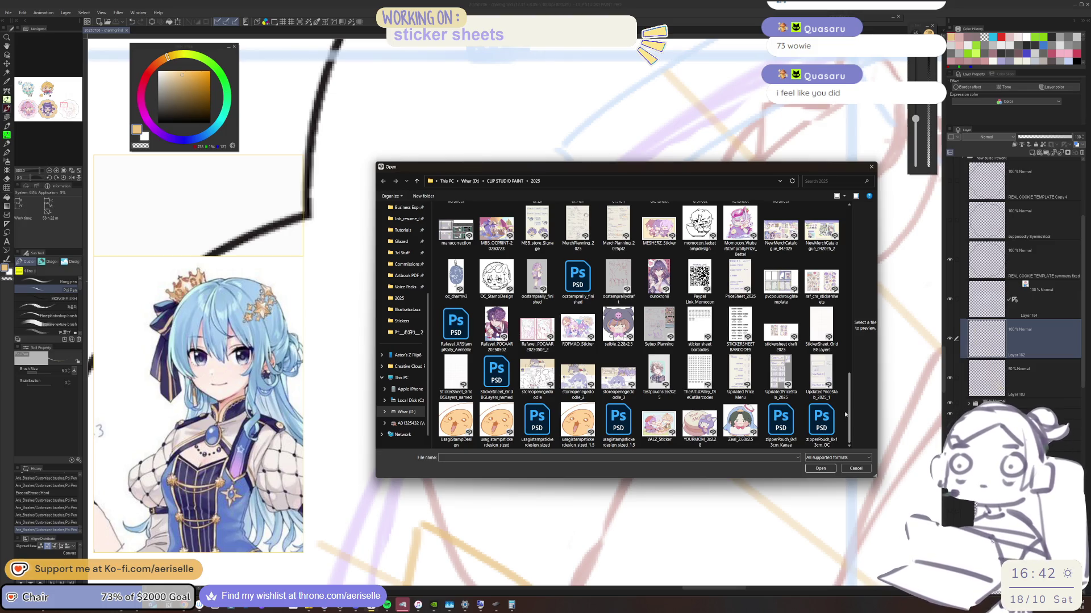
left_click_drag(845, 410, 845, 406)
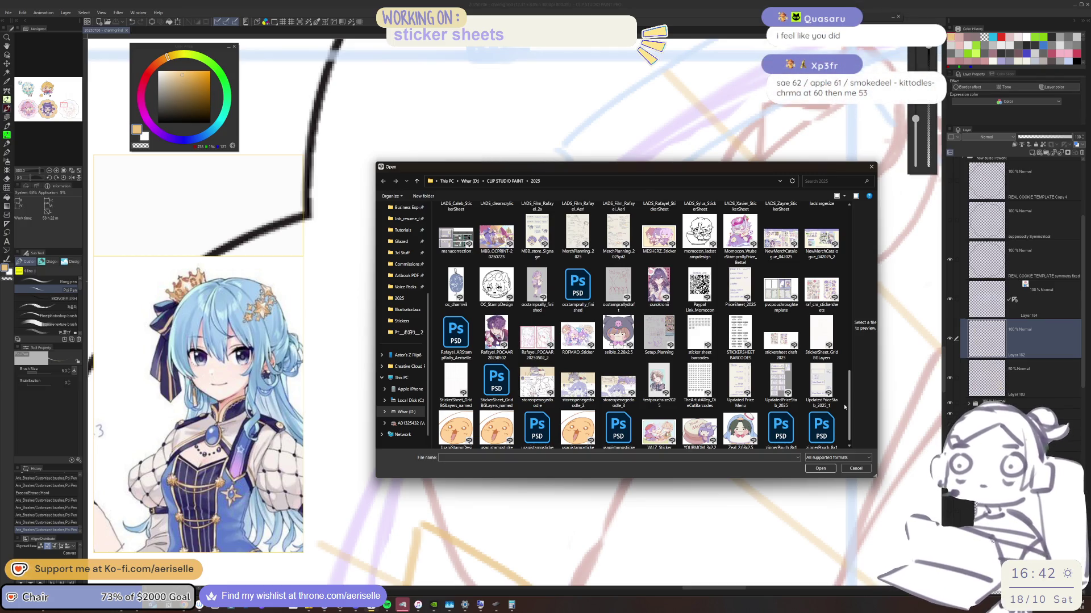
left_click_drag(845, 406, 826, 278)
scroll(827, 277, "up", 5)
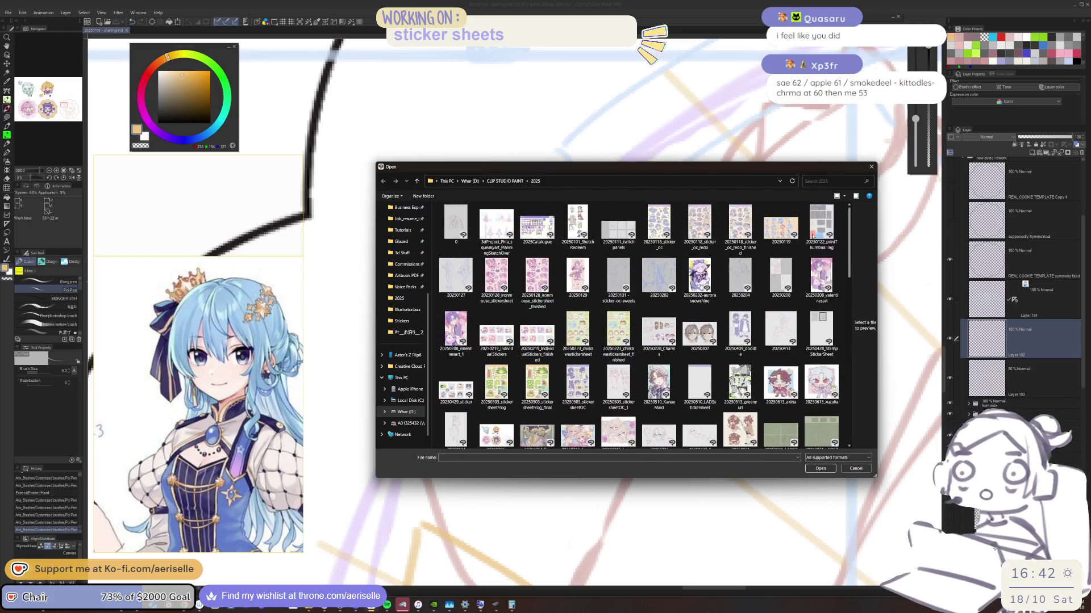
scroll(816, 248, "down", 2)
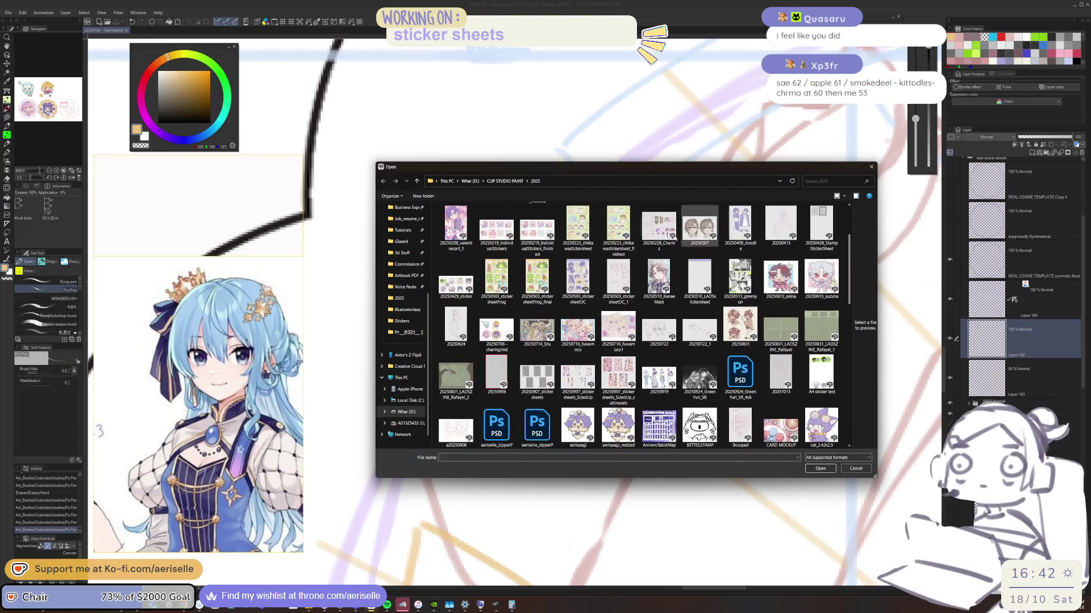
left_click(505, 181)
double_click(585, 216)
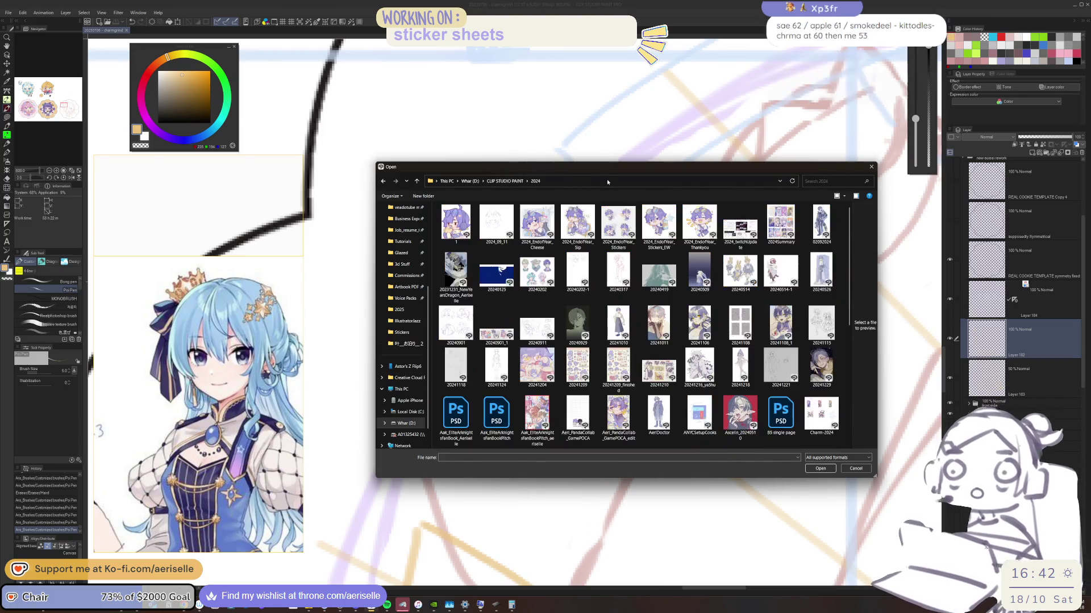
left_click(740, 226)
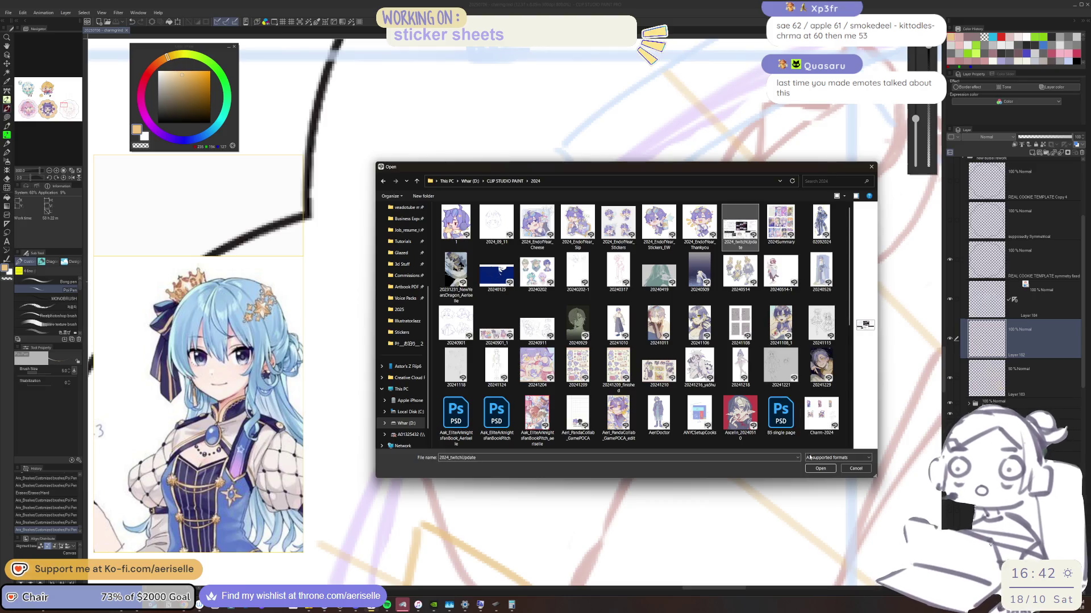
left_click(816, 469)
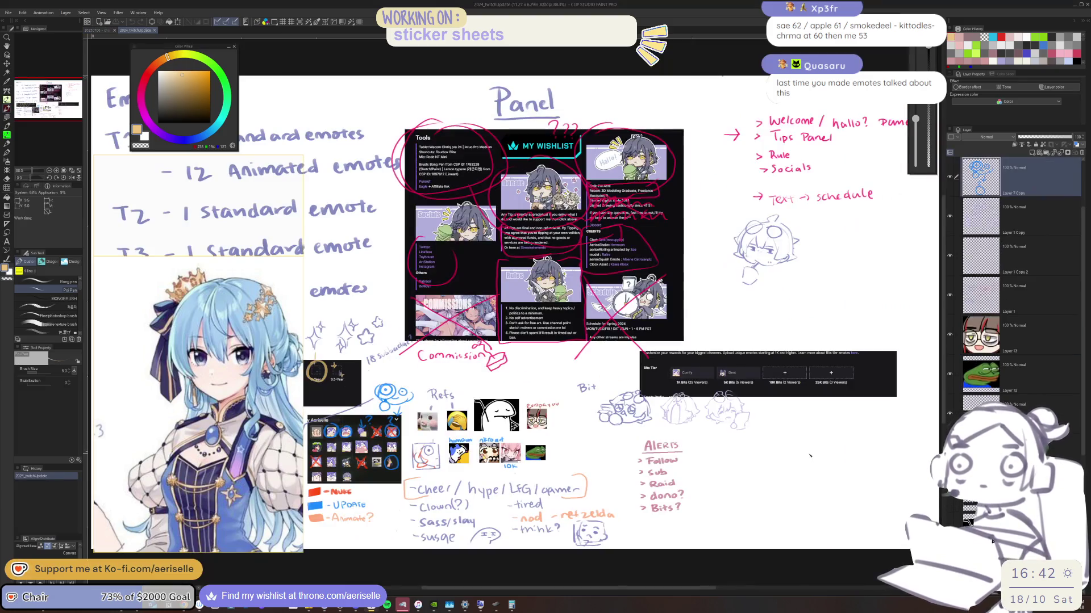
Step: Zoom and pan around the planning page's emote and sub badge notes
scroll(689, 295, "up", 4)
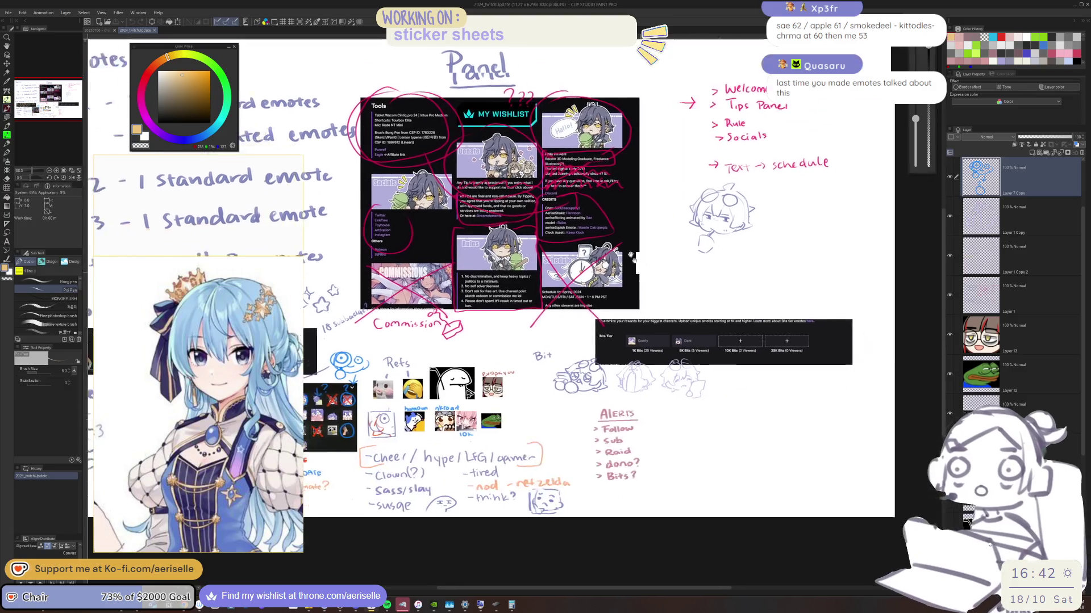
scroll(676, 354, "up", 2)
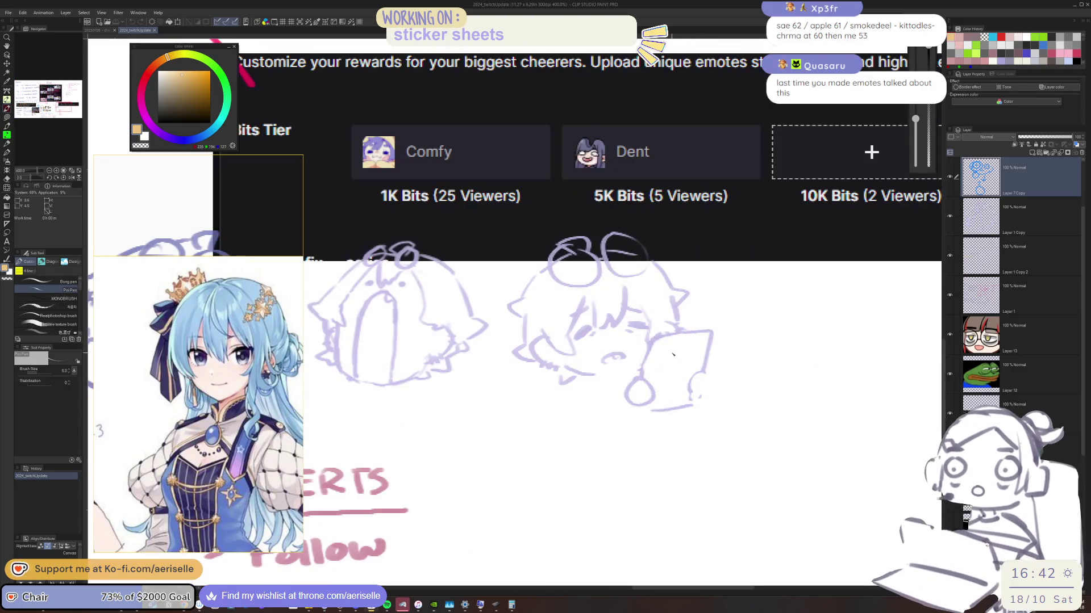
scroll(668, 352, "down", 2)
scroll(667, 361, "down", 1)
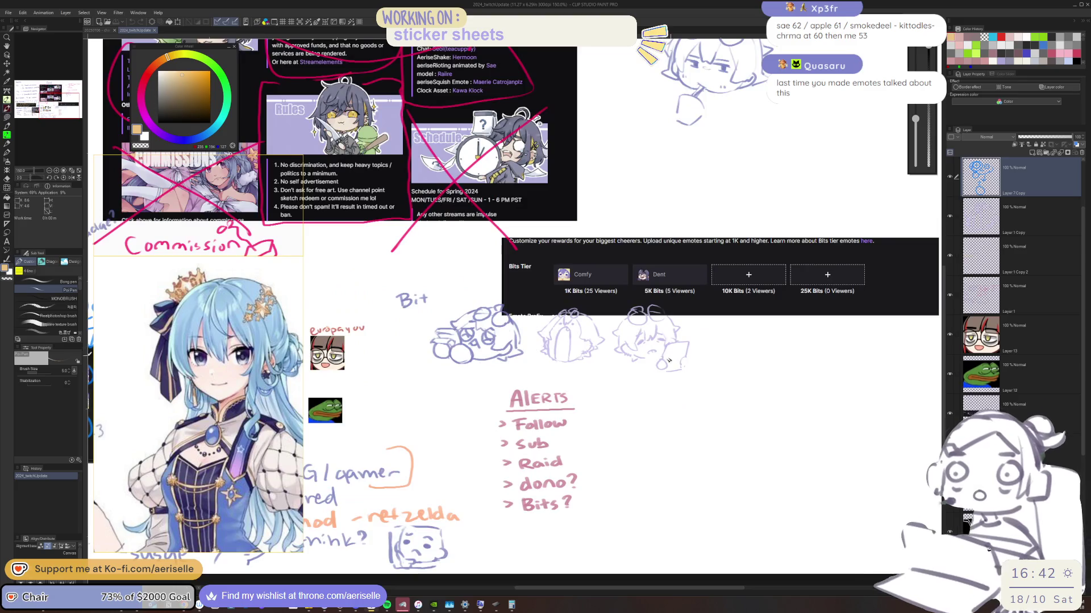
left_click_drag(649, 368, 667, 365)
scroll(568, 341, "up", 3)
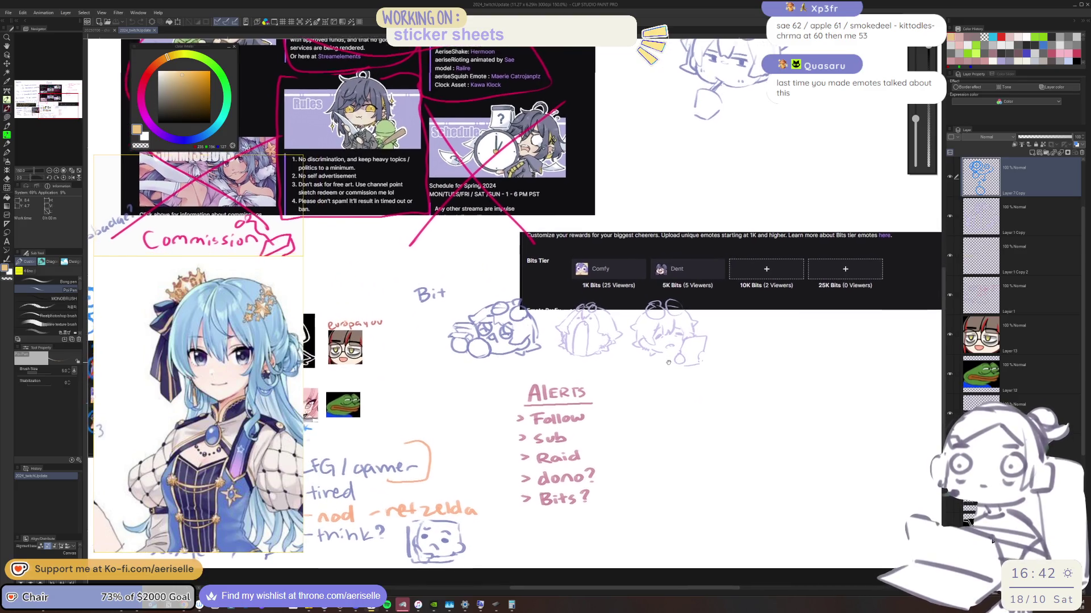
scroll(585, 333, "down", 2)
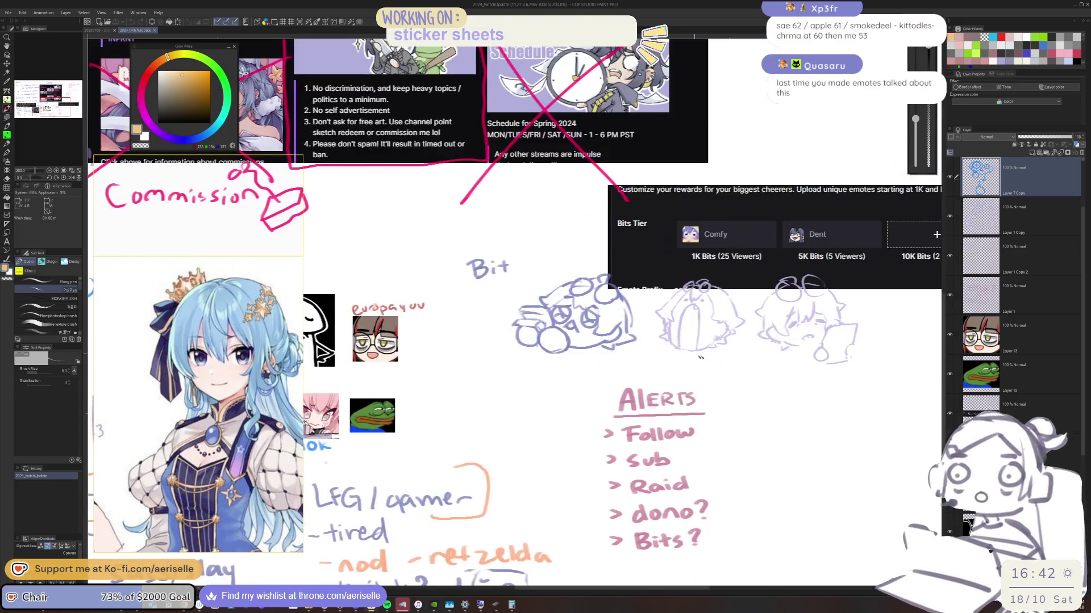
scroll(608, 347, "up", 1)
scroll(615, 351, "down", 4)
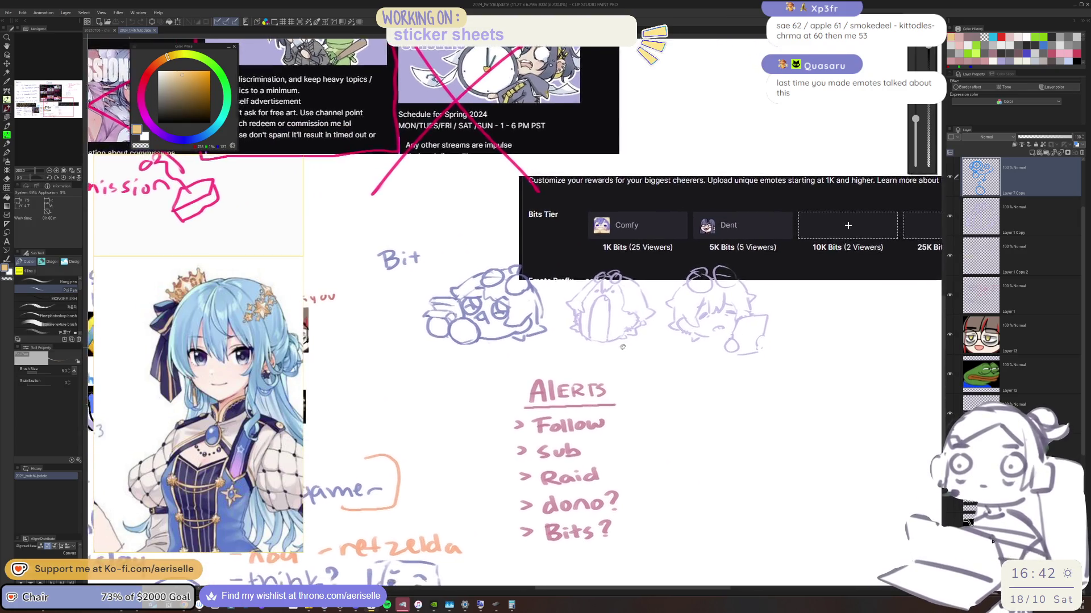
scroll(737, 374, "down", 2)
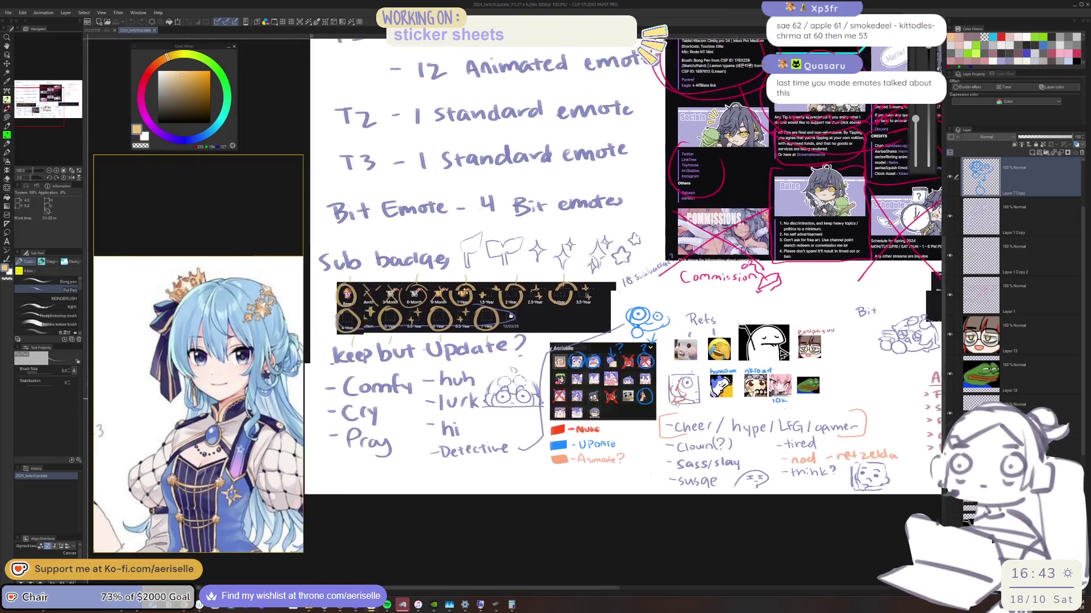
scroll(689, 208, "up", 3)
Step: Sketch a tan test mark beside the sparkle doodles, then undo it
left_click(676, 243)
mouse_move(691, 214)
left_mouse_down()
mouse_move(676, 243)
mouse_move(700, 245)
mouse_move(687, 239)
left_mouse_up()
scroll(706, 182, "up", 5)
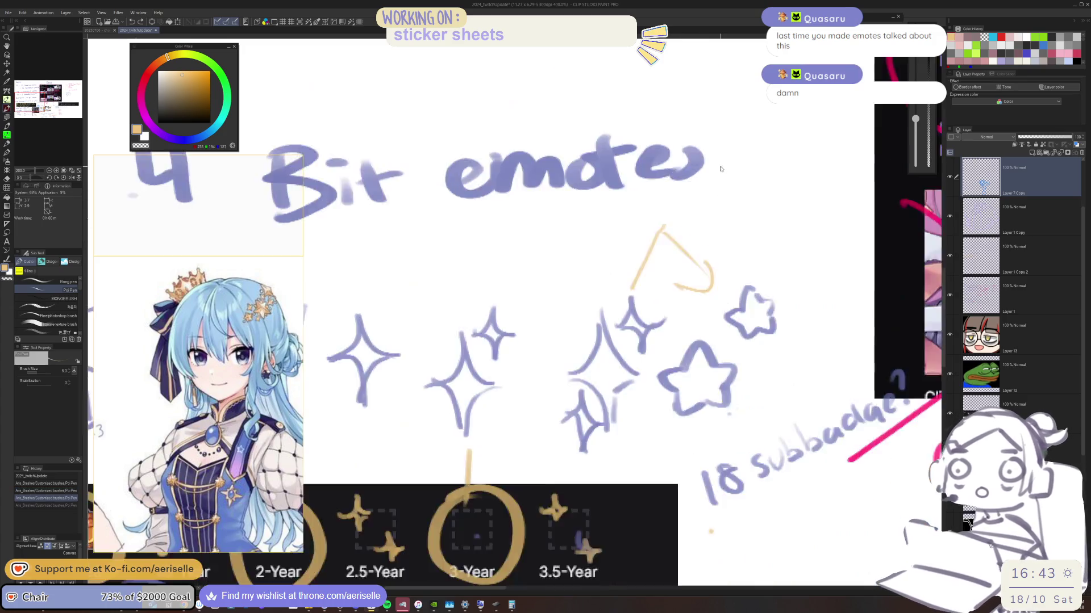
key("ctrl+z")
key("ctrl+z")
key("ctrl+z")
scroll(684, 237, "down", 6)
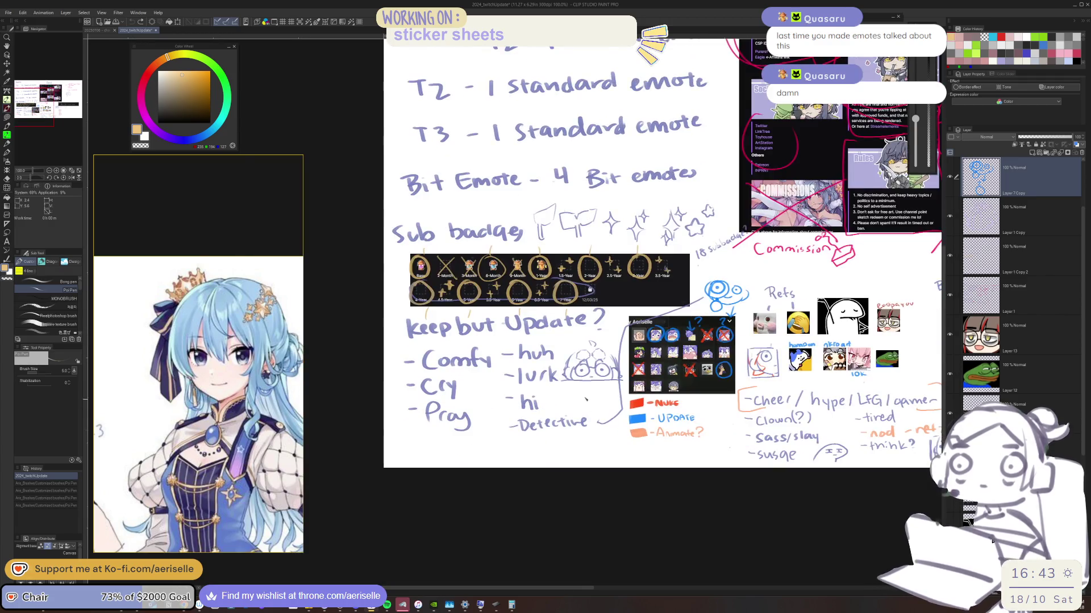
scroll(623, 386, "up", 4)
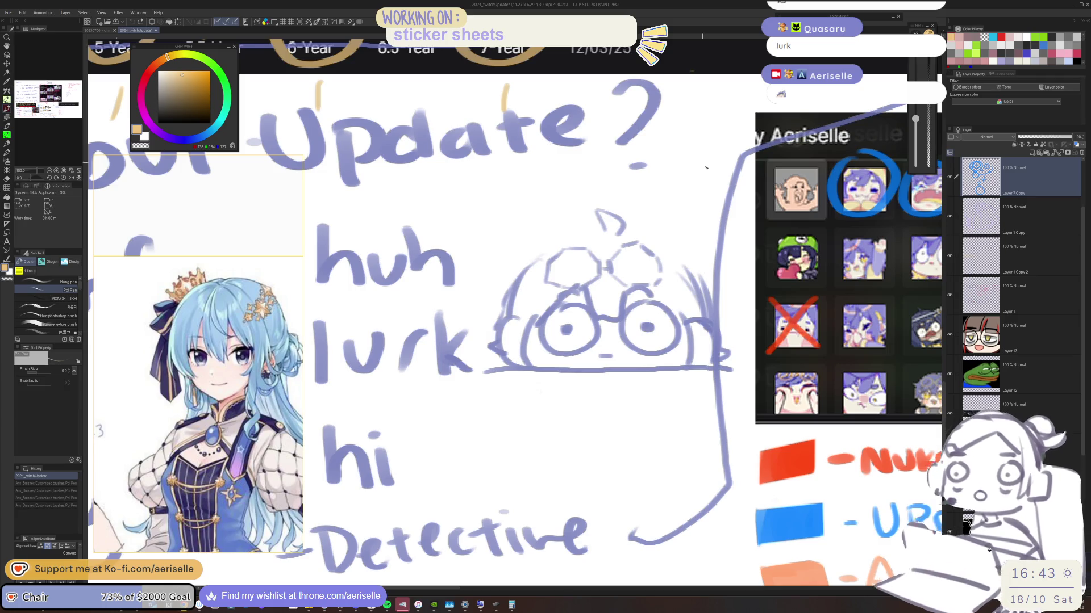
mouse_move(682, 179)
left_mouse_down()
mouse_move(663, 223)
mouse_move(686, 215)
left_mouse_up()
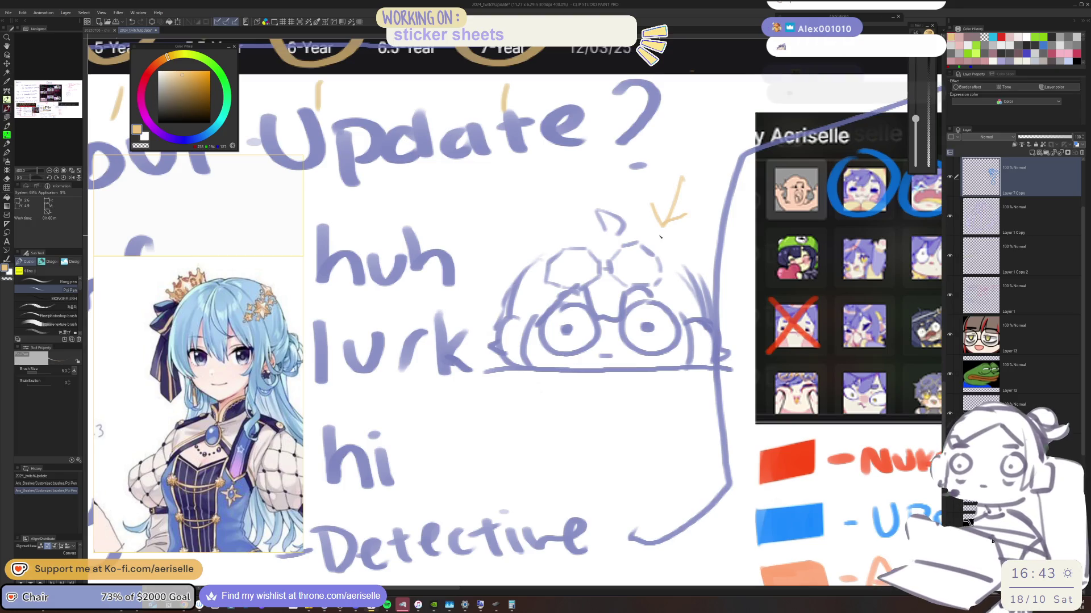
left_click_drag(662, 235, 670, 226)
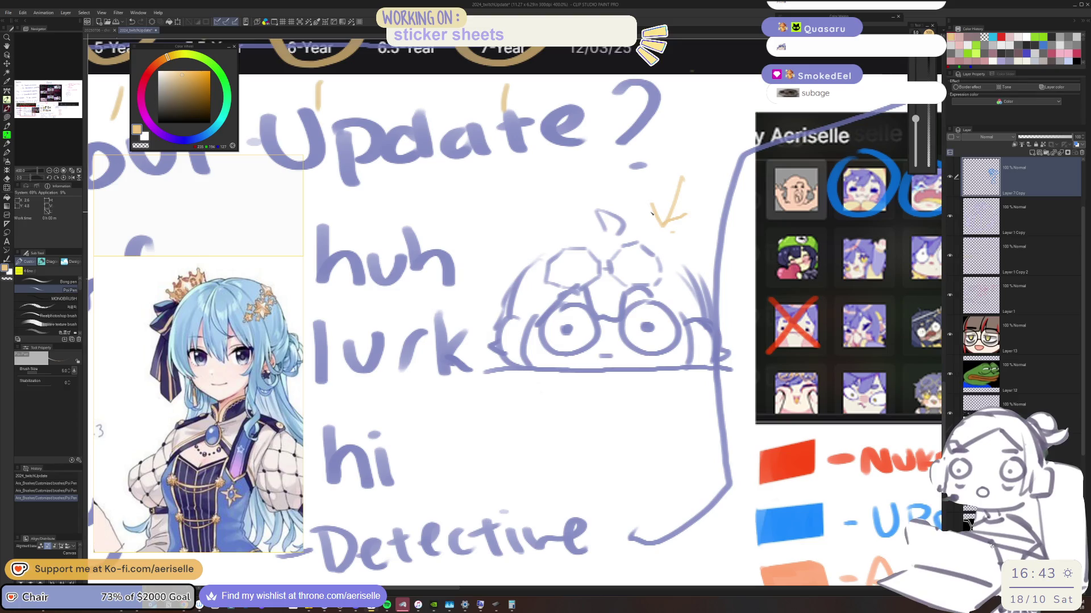
key("ctrl+z")
key("ctrl+z")
key("ctrl+z")
scroll(693, 231, "down", 5)
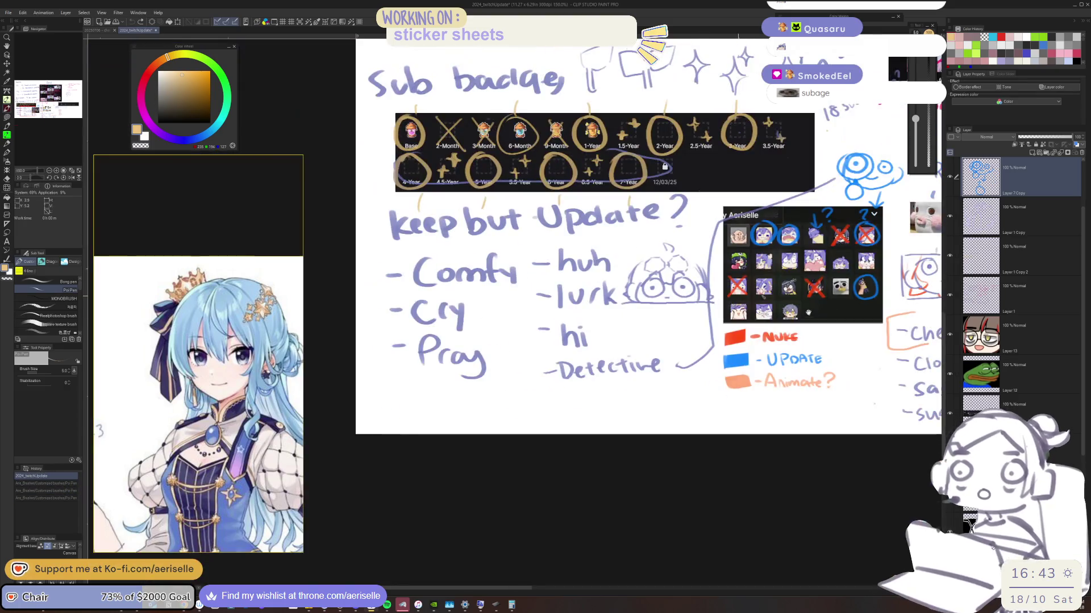
scroll(758, 341, "up", 2)
left_click_drag(759, 340, 721, 359)
left_click_drag(672, 316, 490, 335)
mouse_move(664, 341)
left_mouse_down()
mouse_move(603, 352)
mouse_move(623, 347)
mouse_move(589, 383)
mouse_move(623, 365)
left_mouse_up()
scroll(624, 366, "down", 5)
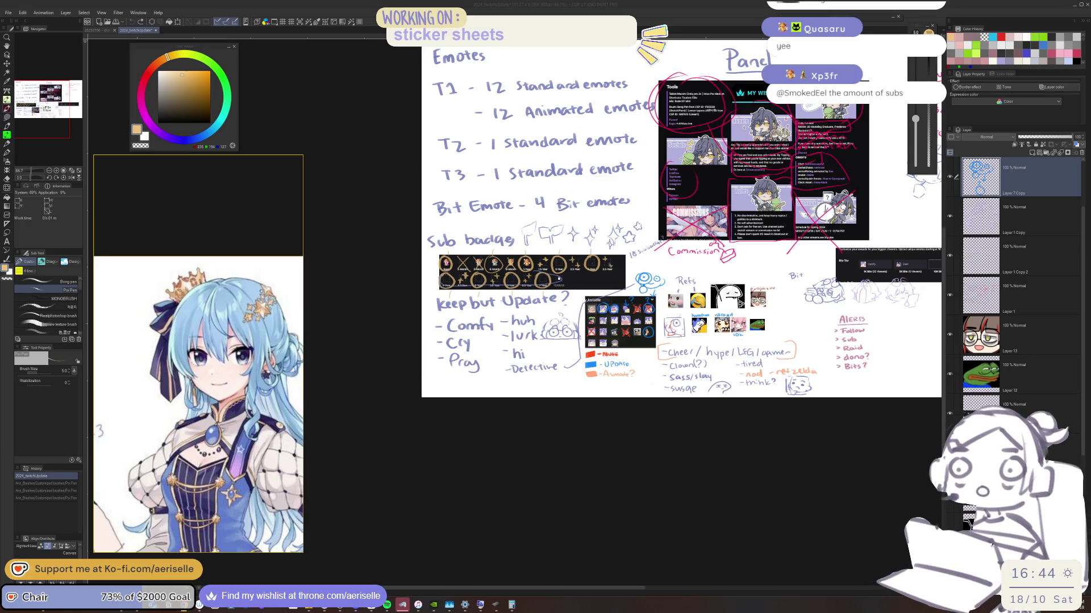
left_click(435, 454)
scroll(623, 401, "up", 2)
left_click_drag(623, 401, 391, 479)
scroll(642, 335, "up", 1)
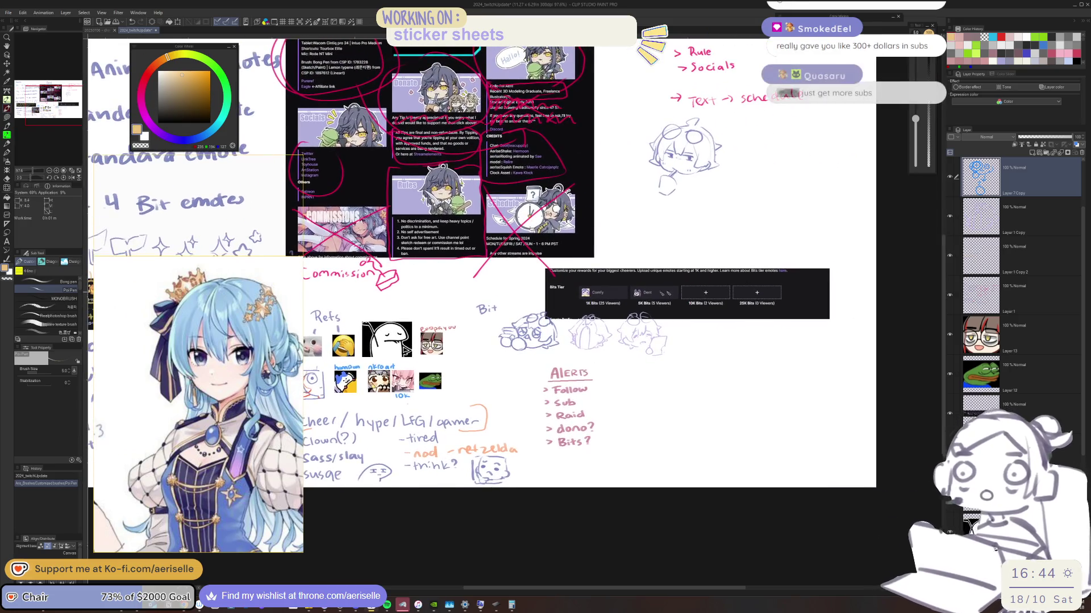
mouse_move(701, 295)
left_mouse_down()
mouse_move(790, 304)
mouse_move(750, 273)
left_mouse_up()
key("ctrl+z")
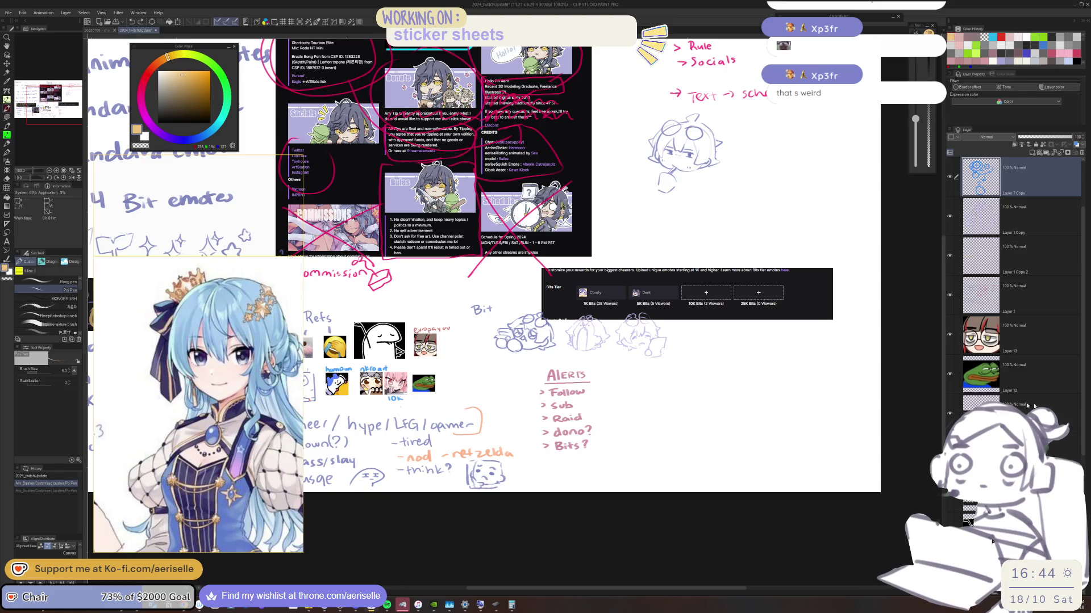
key("ctrl+y")
left_click_drag(583, 447, 751, 504)
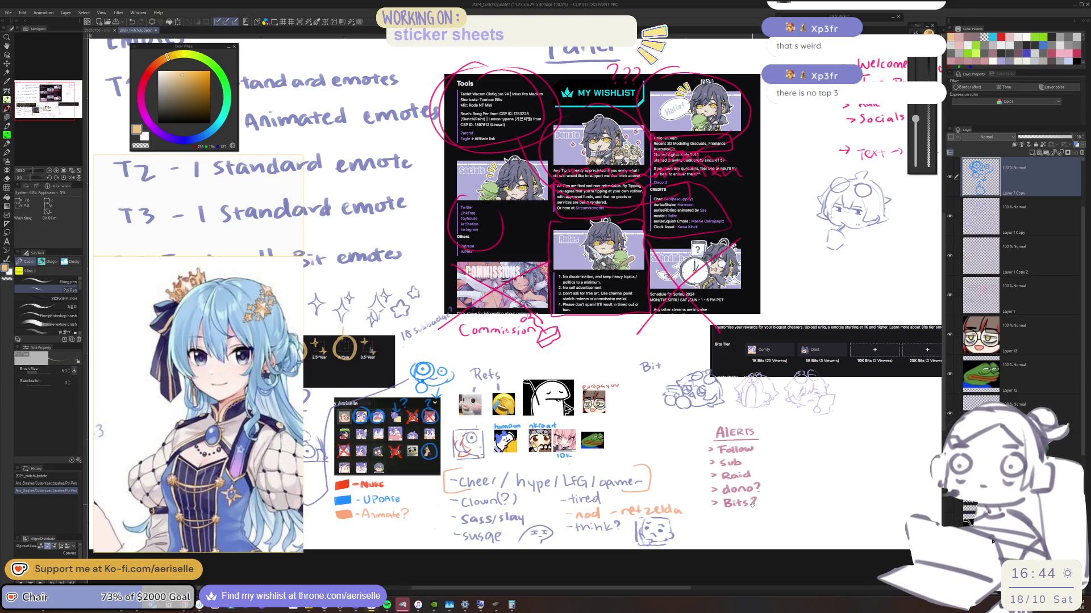
left_click_drag(751, 504, 809, 499)
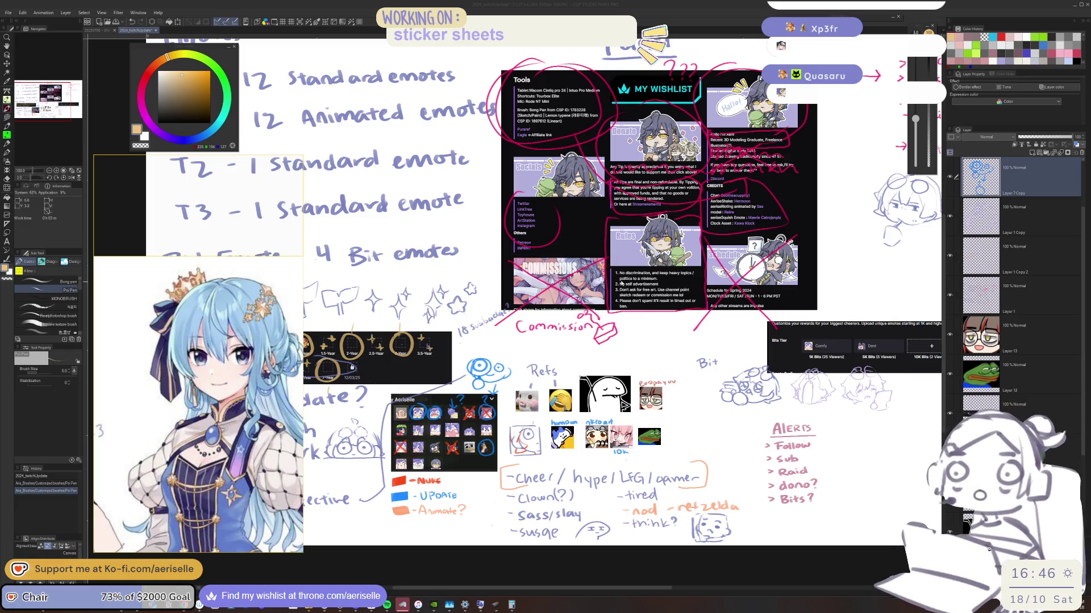
scroll(590, 241, "up", 2)
Step: Undo the stray yellow stroke and open 20250111_twitchpanels from the CLIP STUDIO PAINT folder
left_click_drag(591, 241, 512, 401)
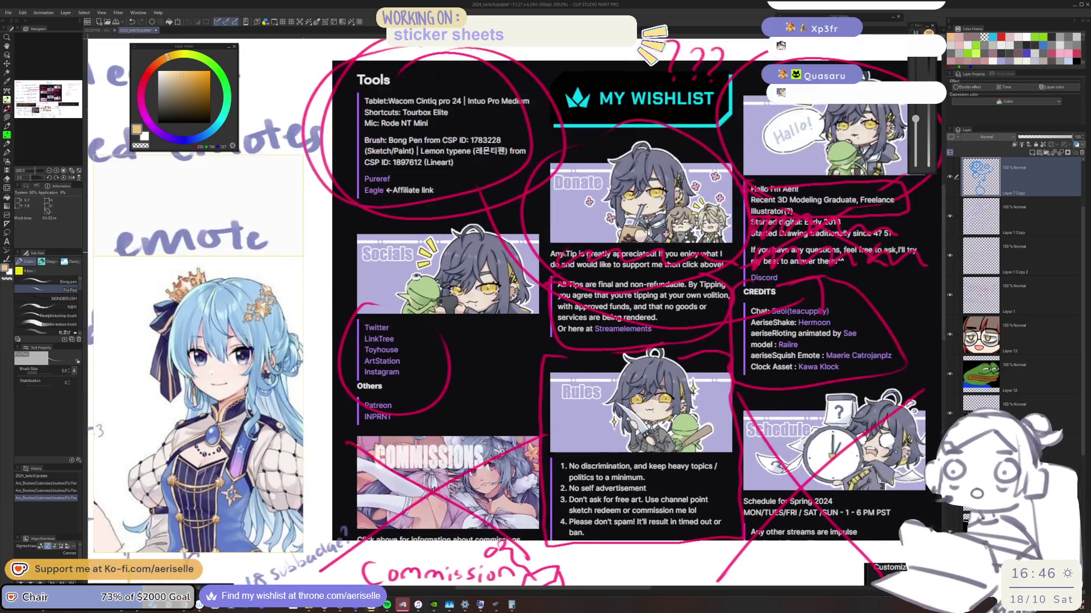
key("ctrl+z")
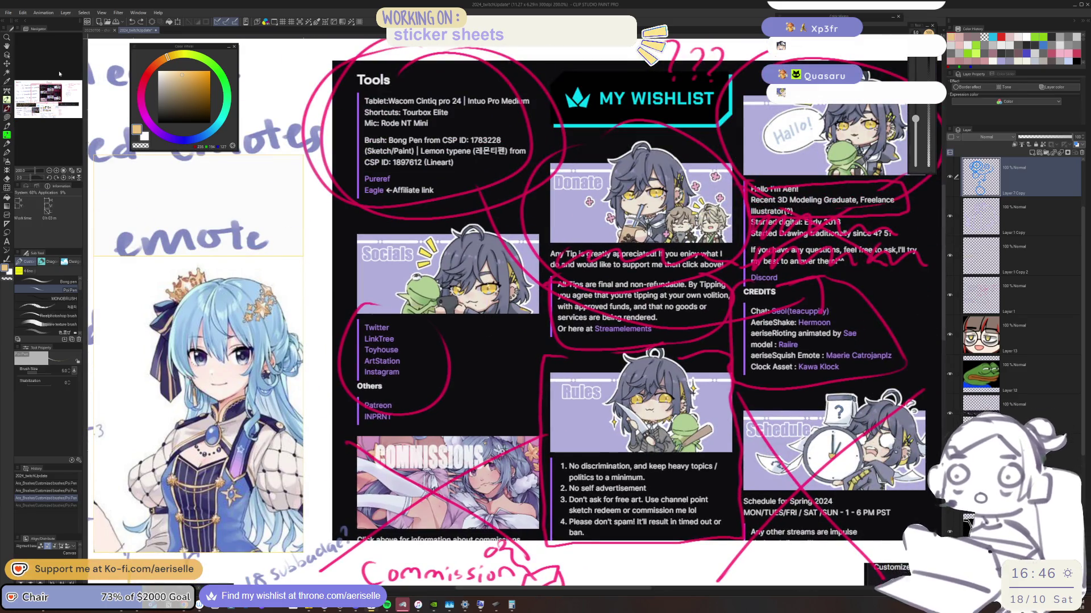
left_click(9, 13)
left_click(26, 38)
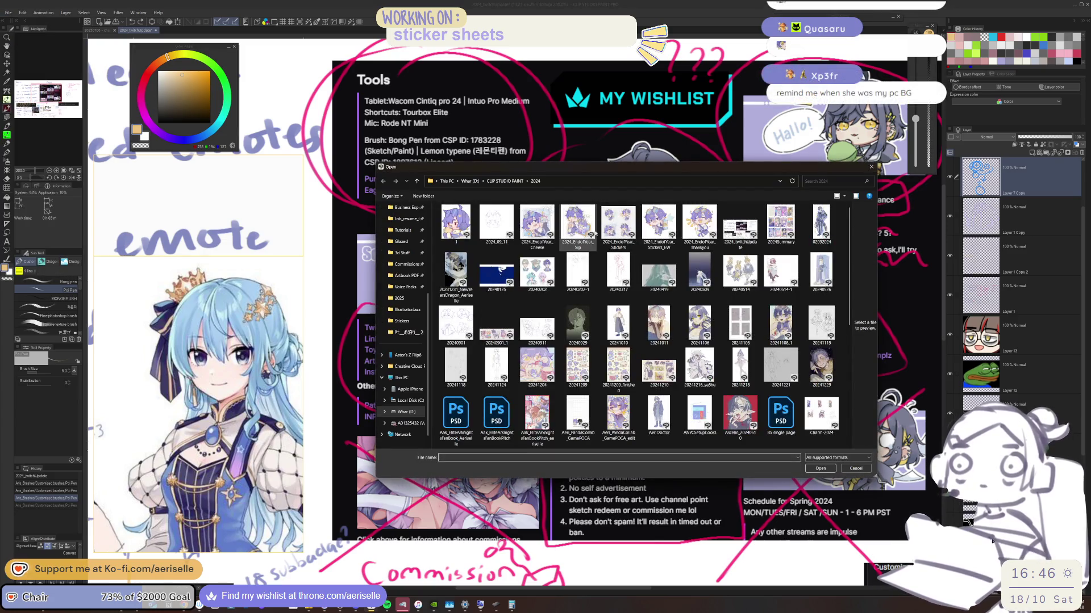
left_click(504, 181)
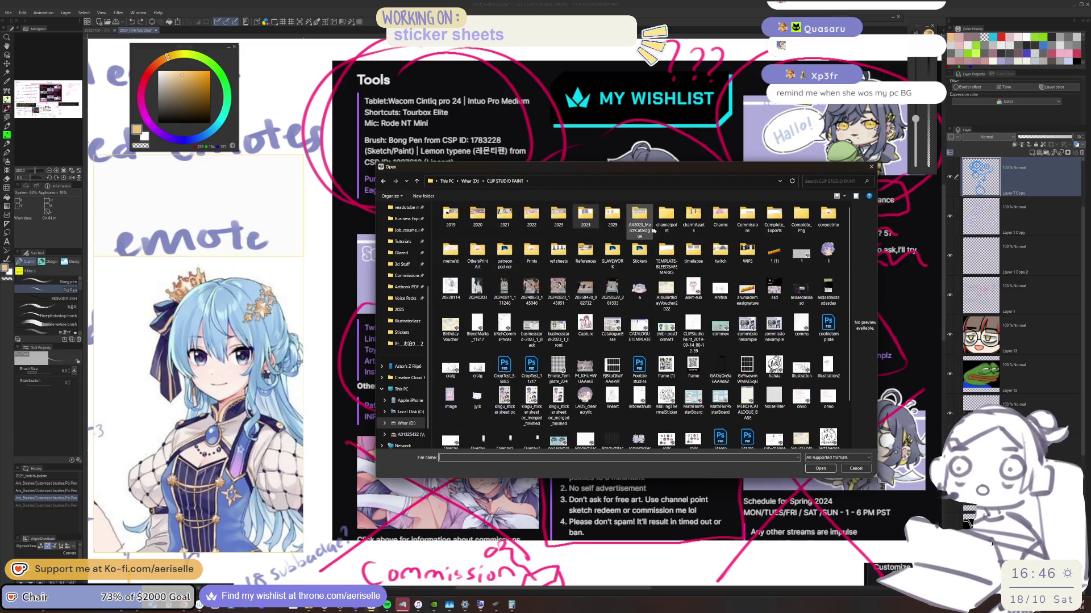
double_click(588, 221)
double_click(617, 226)
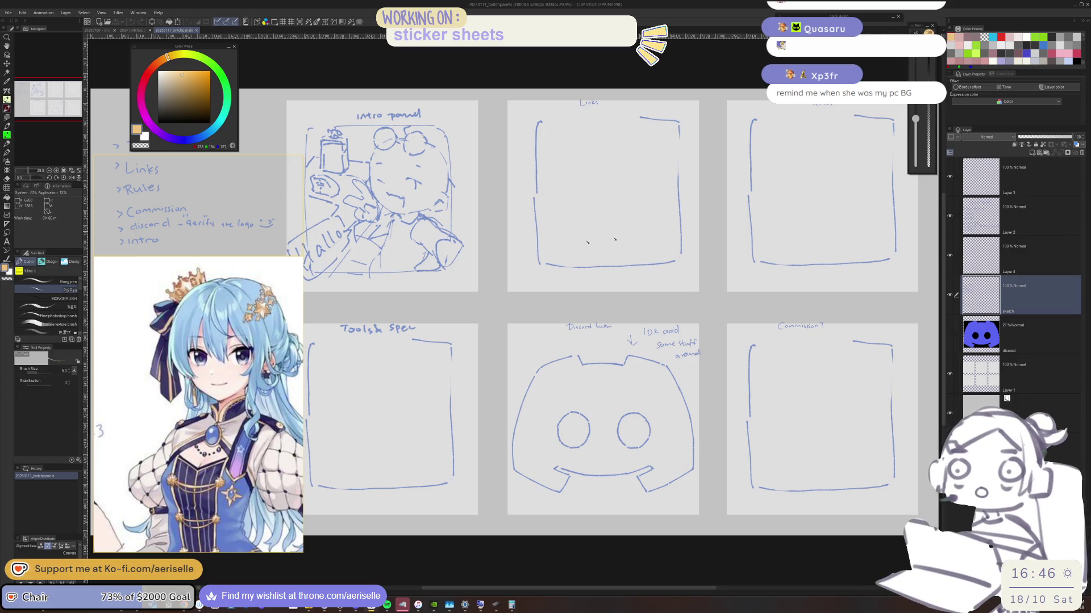
Step: Pan and zoom across the panel sketches, intro panel and Twitch Panels notes list
left_click_drag(489, 288, 593, 222)
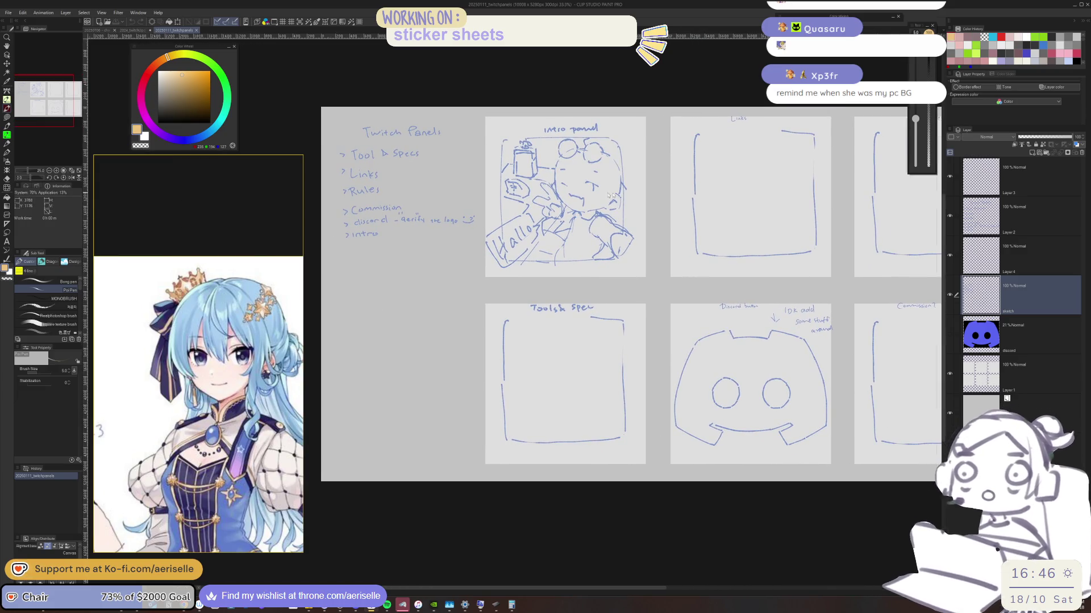
scroll(608, 195, "up", 2)
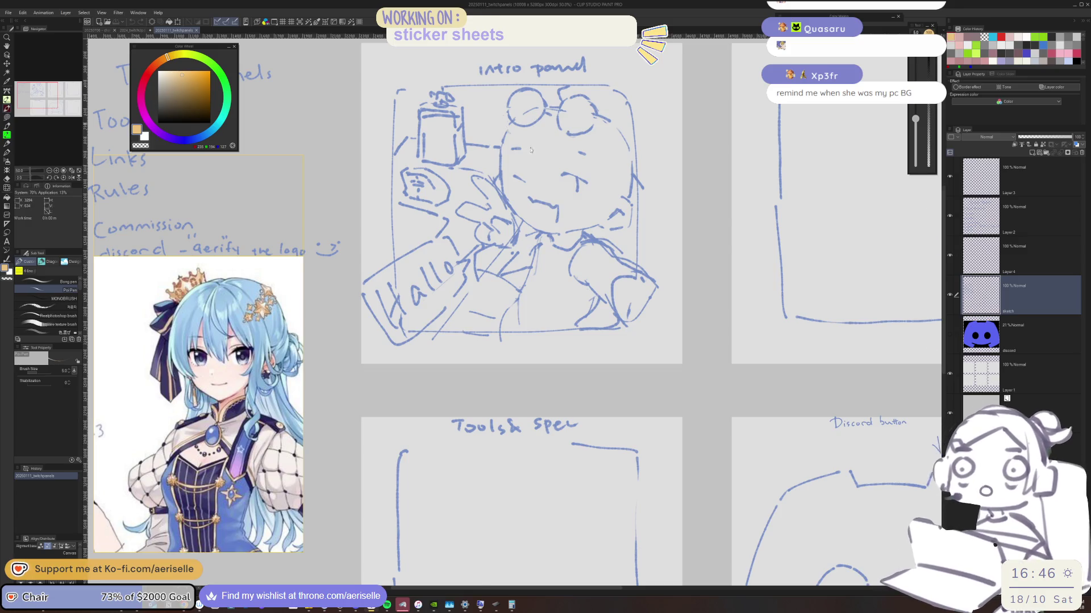
scroll(509, 132, "down", 1)
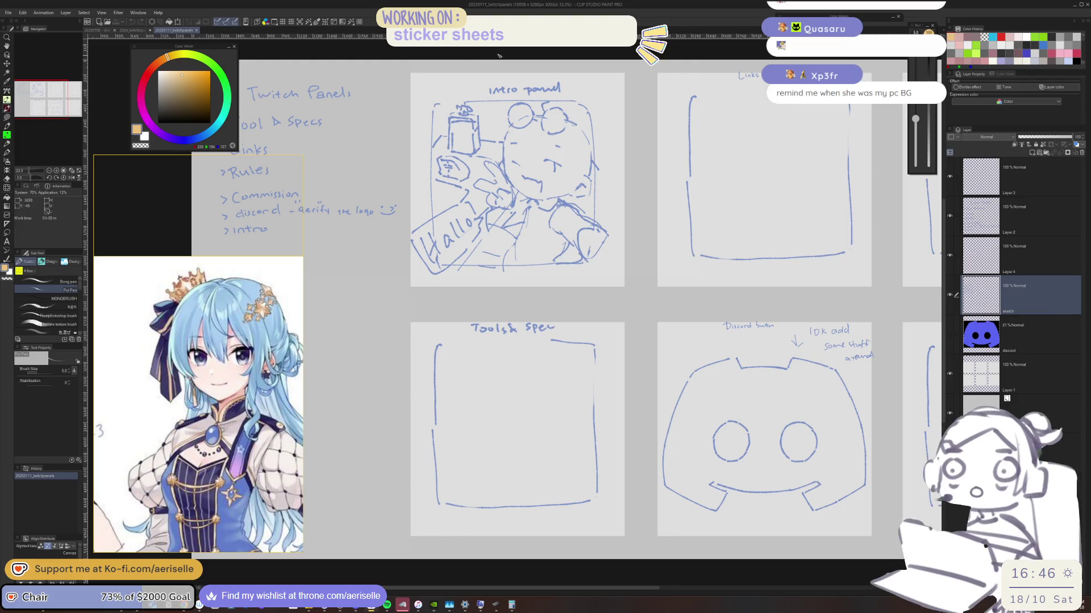
scroll(633, 208, "up", 1)
scroll(633, 208, "down", 2)
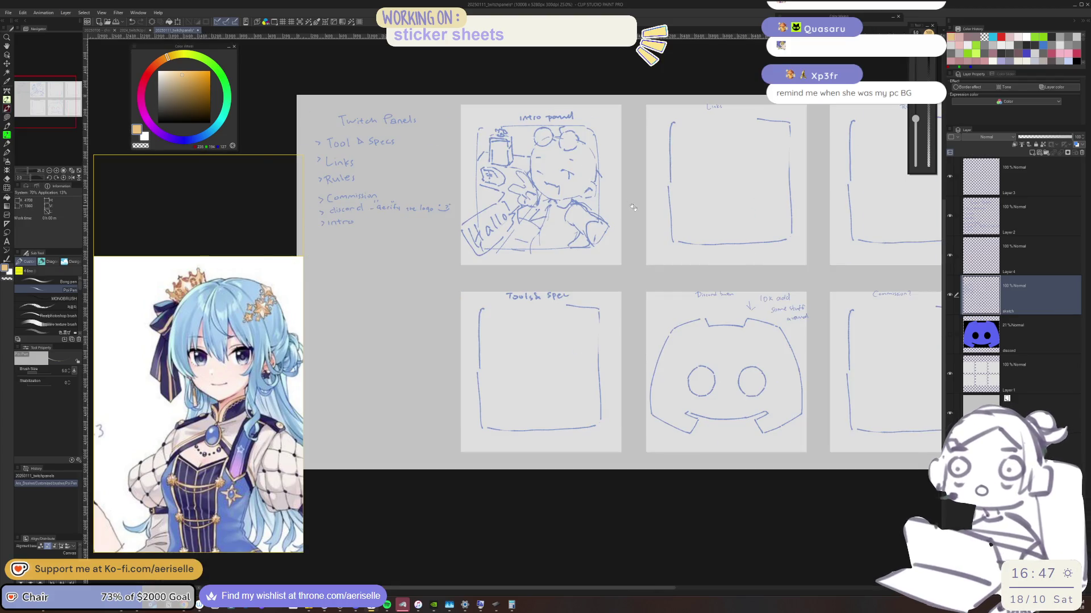
left_click_drag(633, 208, 586, 225)
scroll(575, 134, "up", 1)
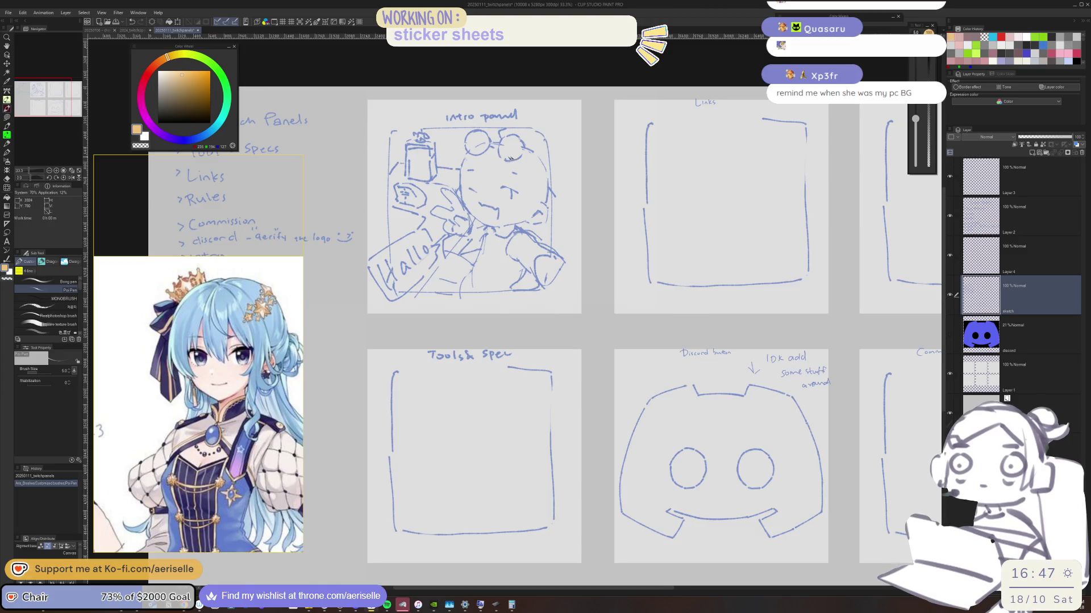
scroll(505, 170, "up", 1)
mouse_move(527, 278)
left_mouse_down()
mouse_move(584, 282)
mouse_move(562, 281)
left_mouse_up()
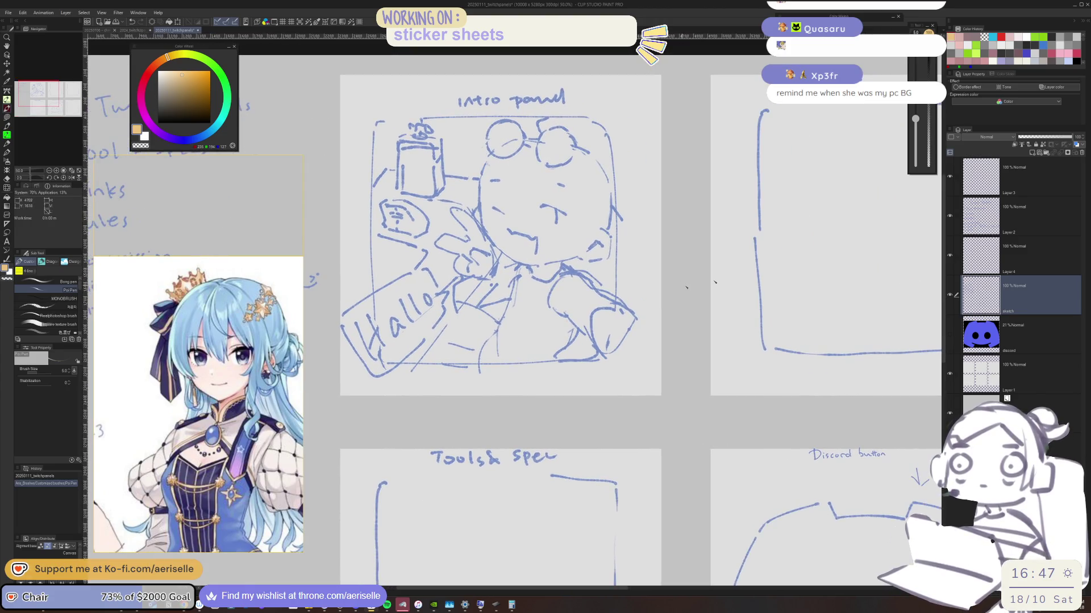
scroll(778, 284, "down", 1)
mouse_move(783, 295)
left_mouse_down()
mouse_move(629, 264)
mouse_move(696, 262)
mouse_move(667, 290)
left_mouse_up()
mouse_move(506, 249)
left_mouse_down()
mouse_move(618, 229)
mouse_move(624, 277)
left_mouse_up()
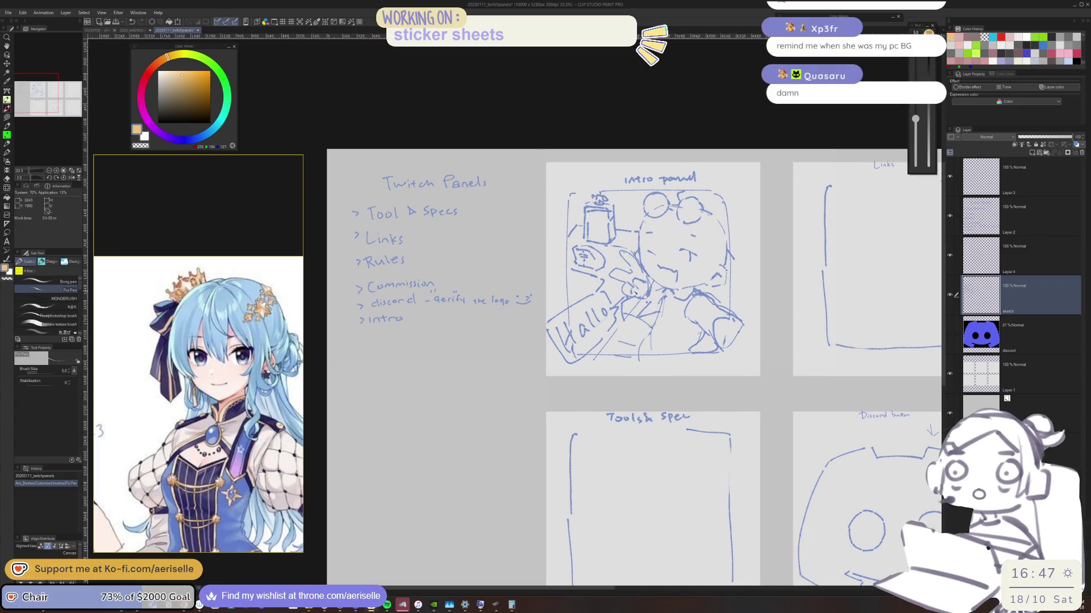
mouse_move(683, 360)
left_mouse_down()
mouse_move(593, 324)
mouse_move(617, 307)
mouse_move(572, 305)
mouse_move(604, 310)
mouse_move(574, 300)
mouse_move(560, 253)
left_mouse_up()
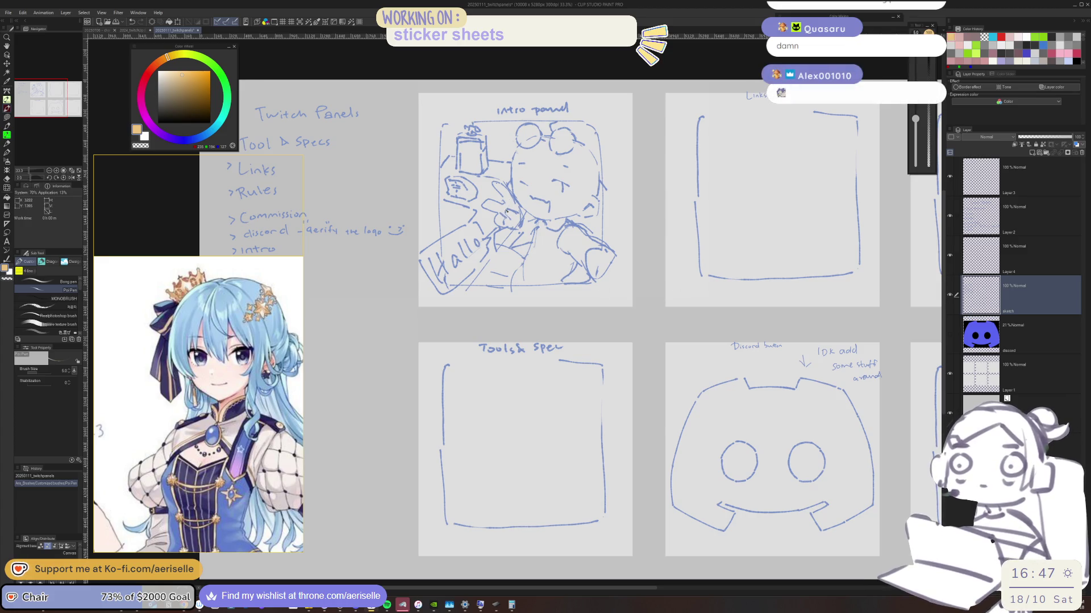
Step: Close 20250111_twitchpanels with Ctrl+W, answering the save prompt
scroll(532, 162, "up", 2)
scroll(571, 273, "down", 1)
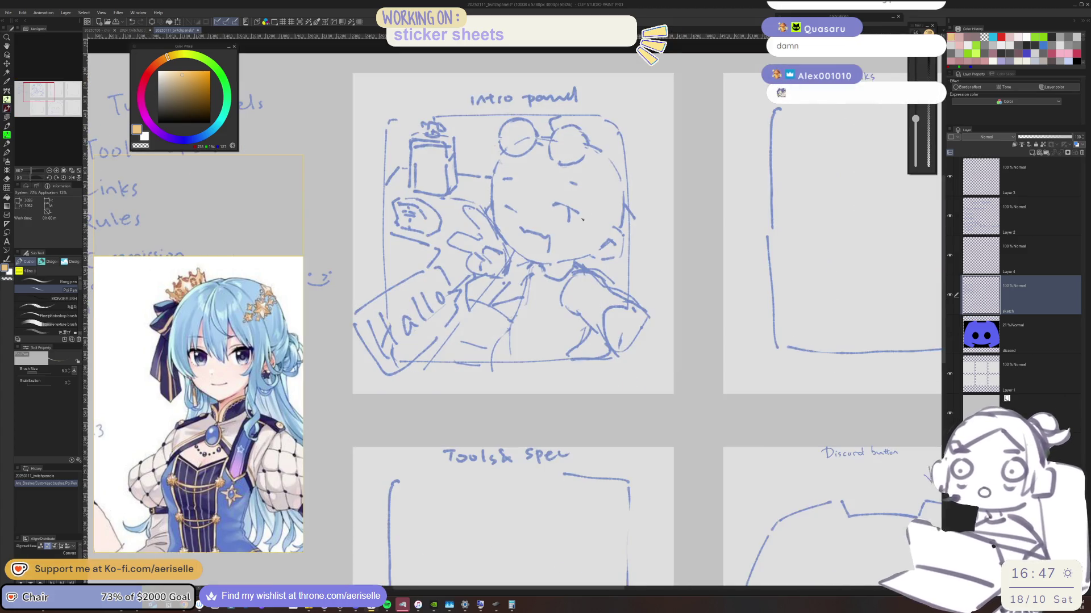
scroll(572, 273, "up", 3)
scroll(561, 275, "down", 3)
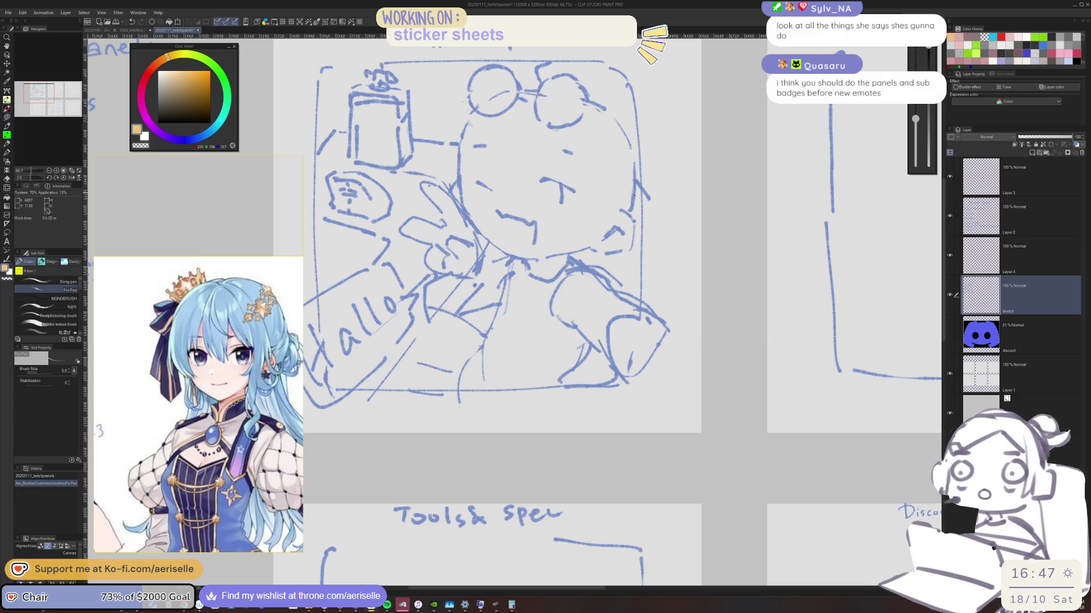
scroll(632, 193, "down", 3)
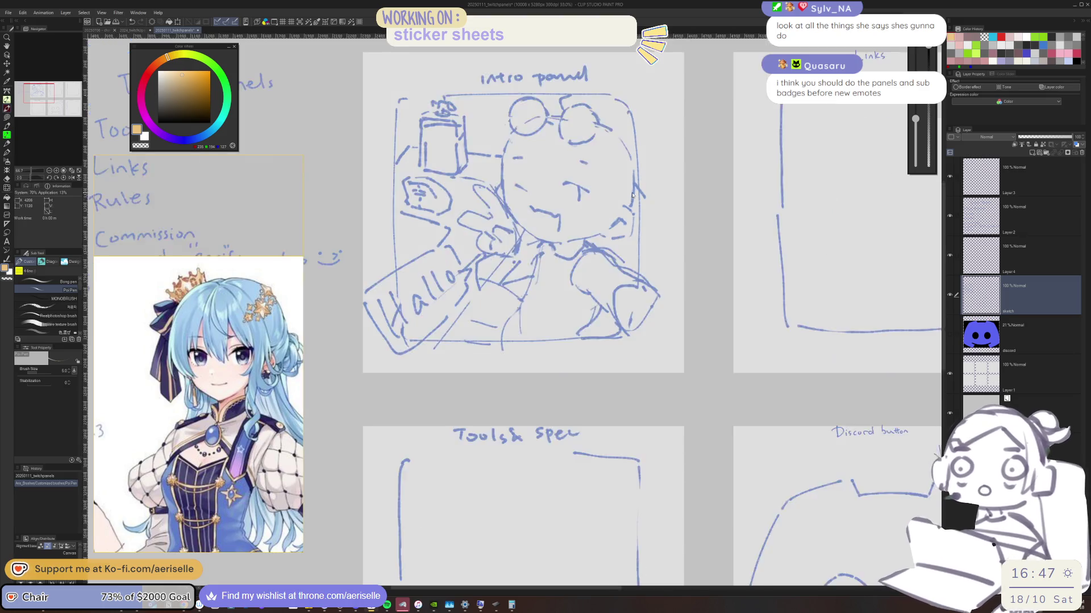
scroll(640, 134, "up", 3)
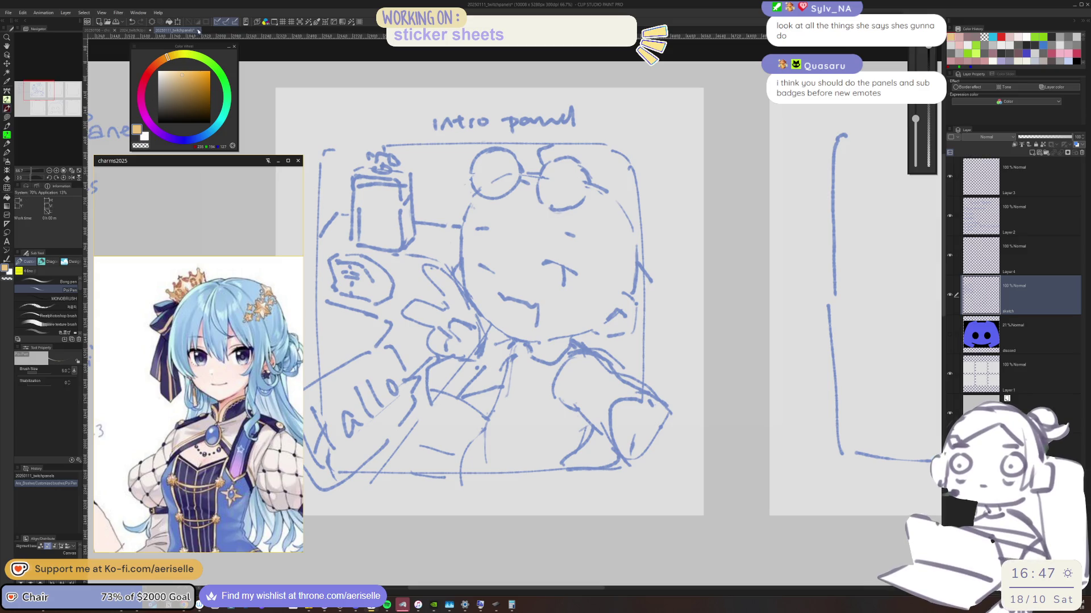
key("ctrl+w")
left_click(564, 216)
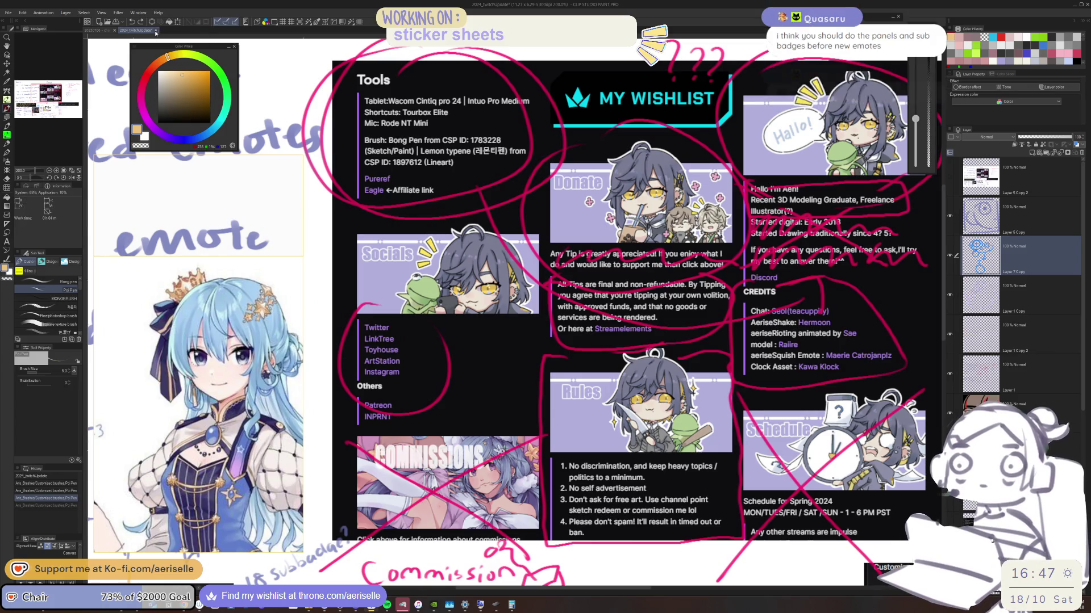
key("ctrl+w")
left_click(561, 217)
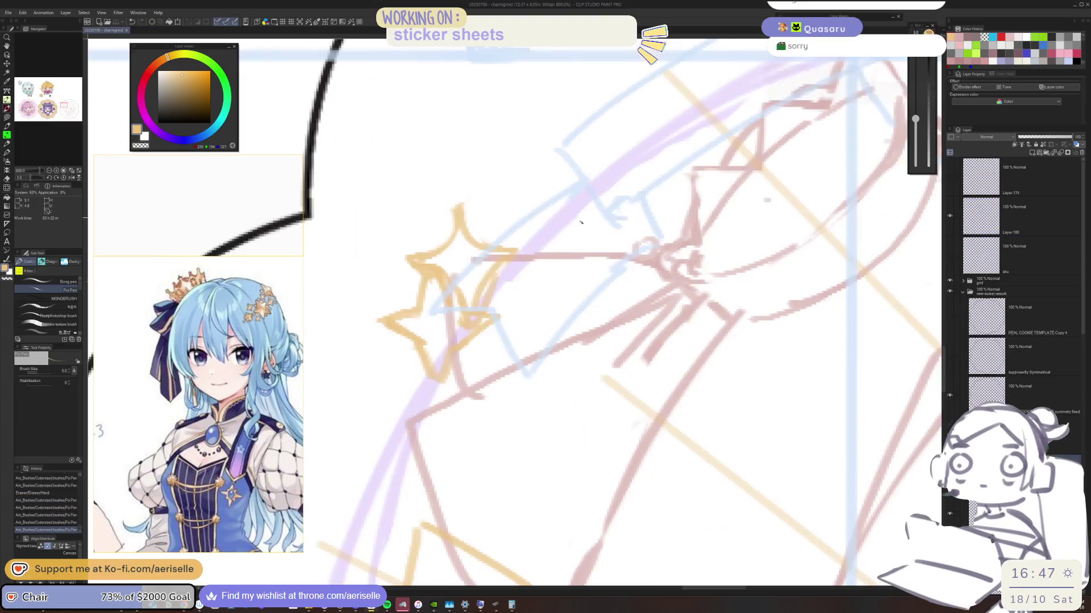
mouse_move(654, 272)
left_mouse_down()
mouse_move(614, 261)
mouse_move(624, 282)
mouse_move(608, 277)
mouse_move(648, 275)
left_mouse_up()
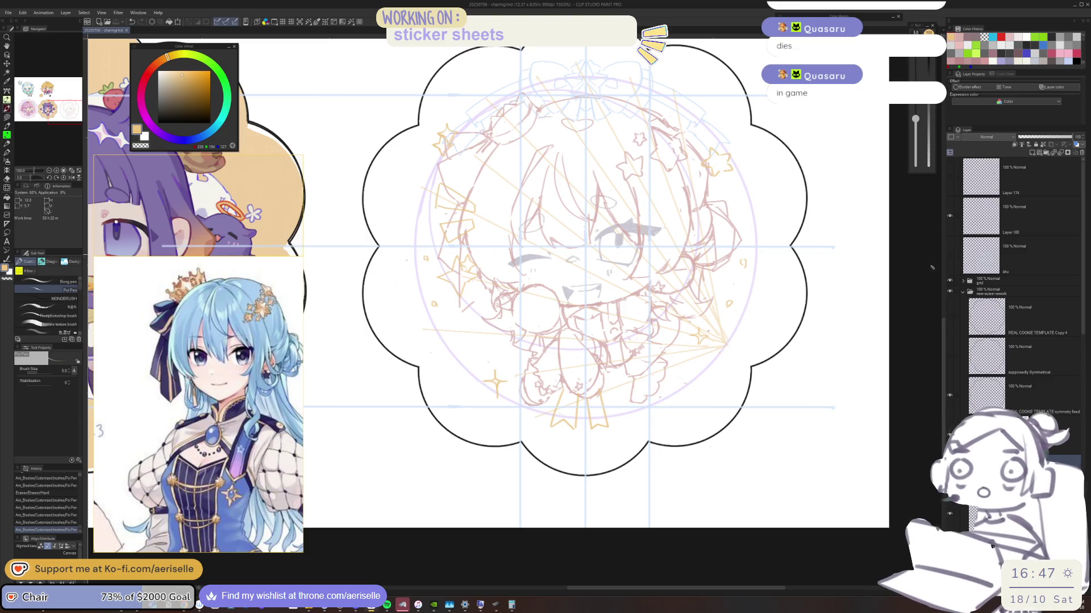
left_click(949, 281)
left_click(949, 281)
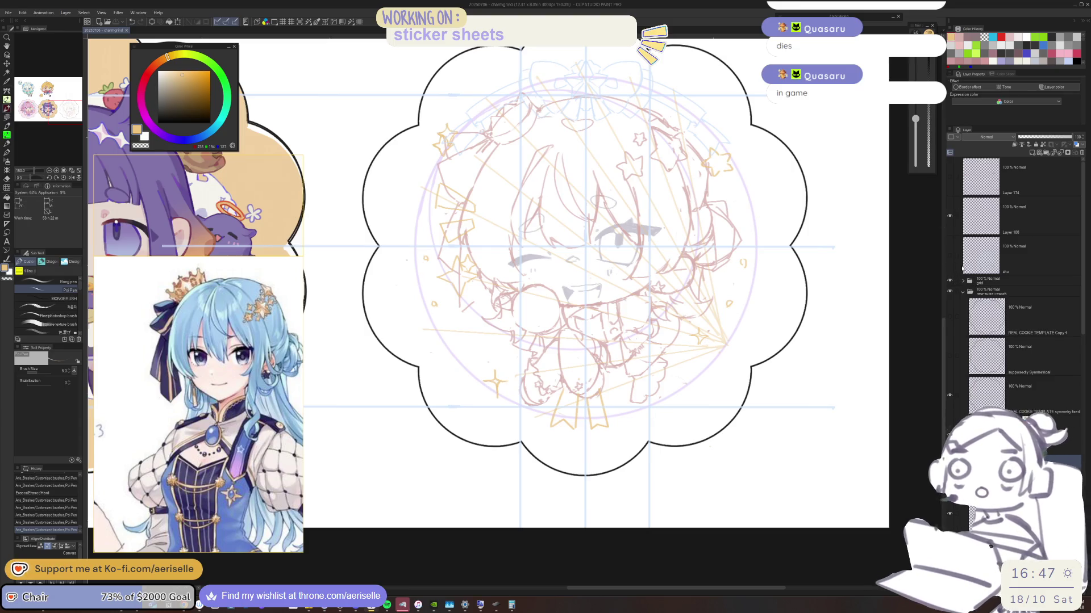
key("ctrl+minus")
key("ctrl+minus")
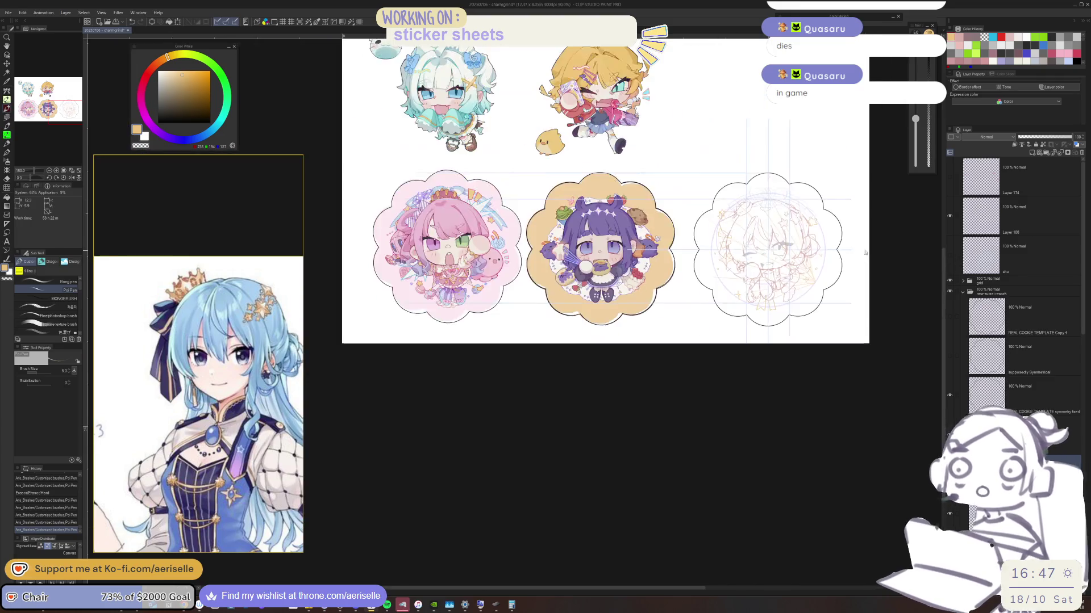
left_click(949, 256)
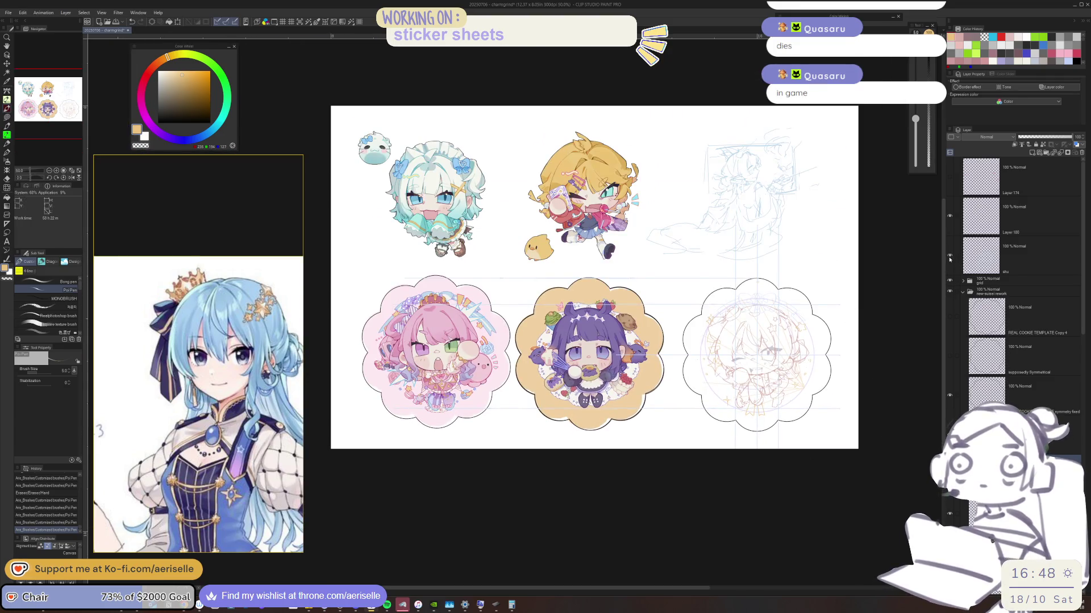
scroll(902, 257, "up", 3)
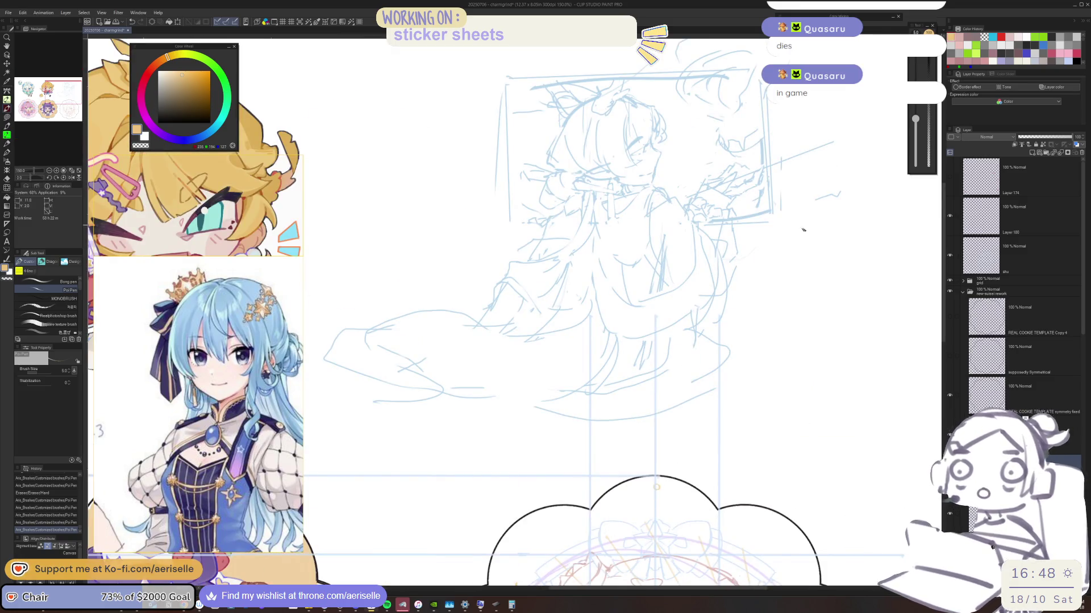
scroll(845, 287, "down", 2)
scroll(845, 287, "down", 2)
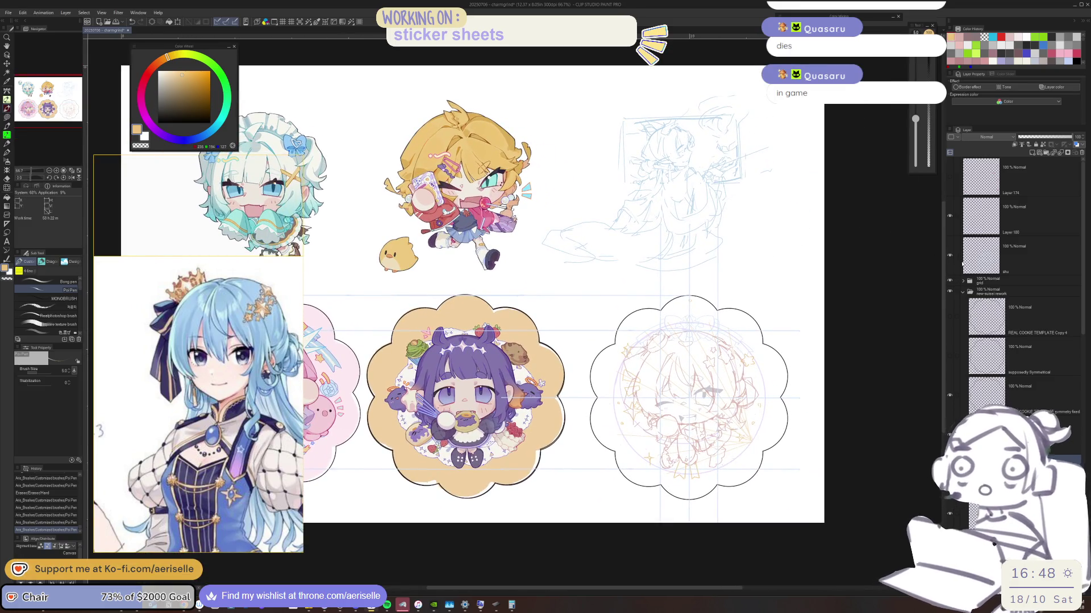
left_click(949, 260)
scroll(821, 291, "up", 4)
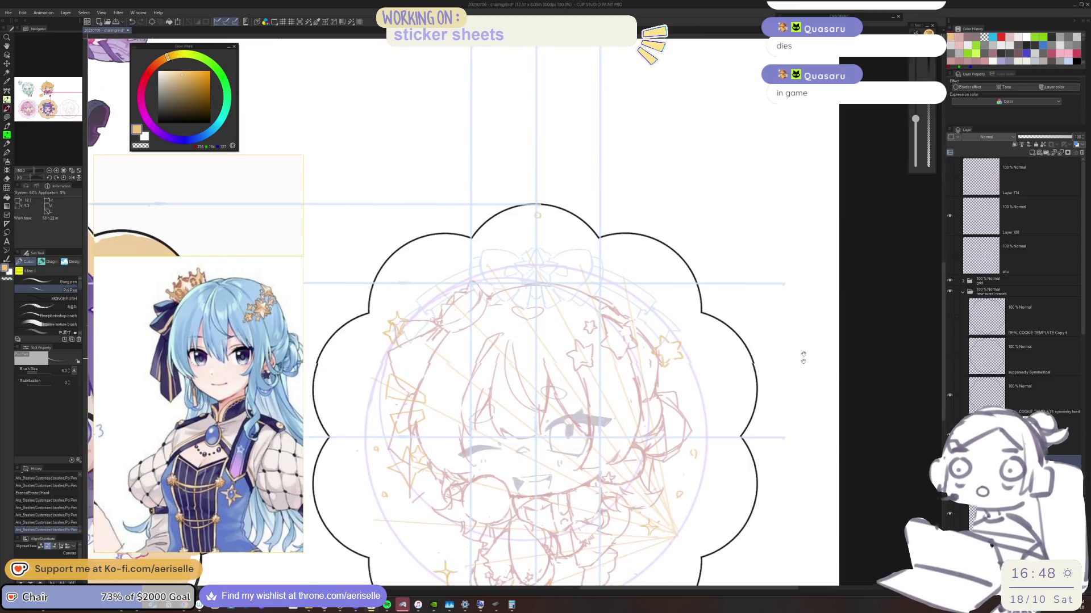
scroll(820, 291, "down", 1)
scroll(820, 290, "up", 1)
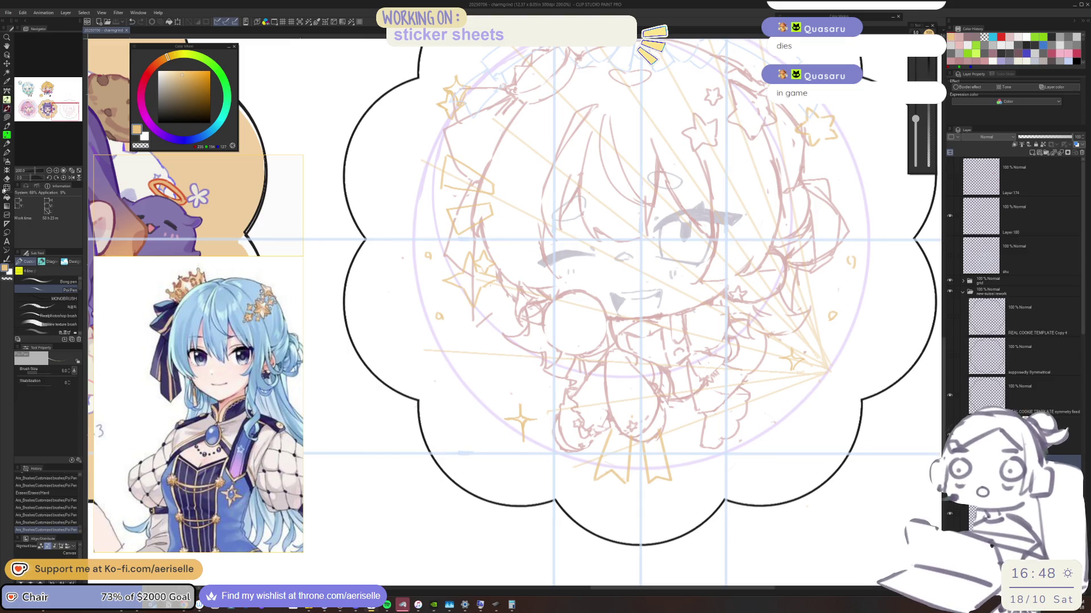
left_click(8, 12)
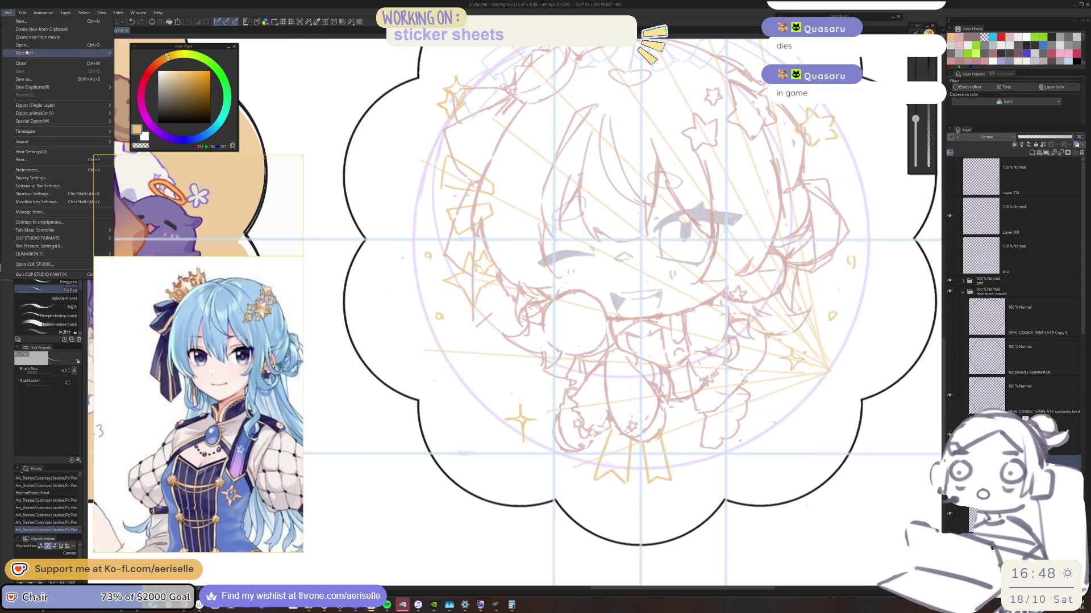
Step: In the open-file window, browse the 2023, 2022 and 2021 folders
left_click(23, 49)
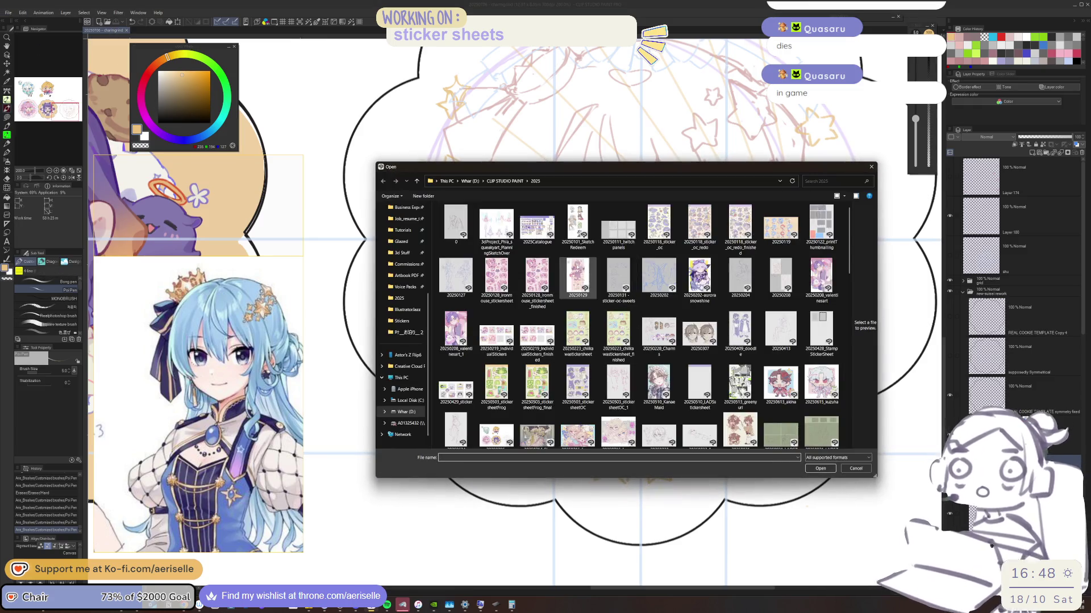
left_click(505, 181)
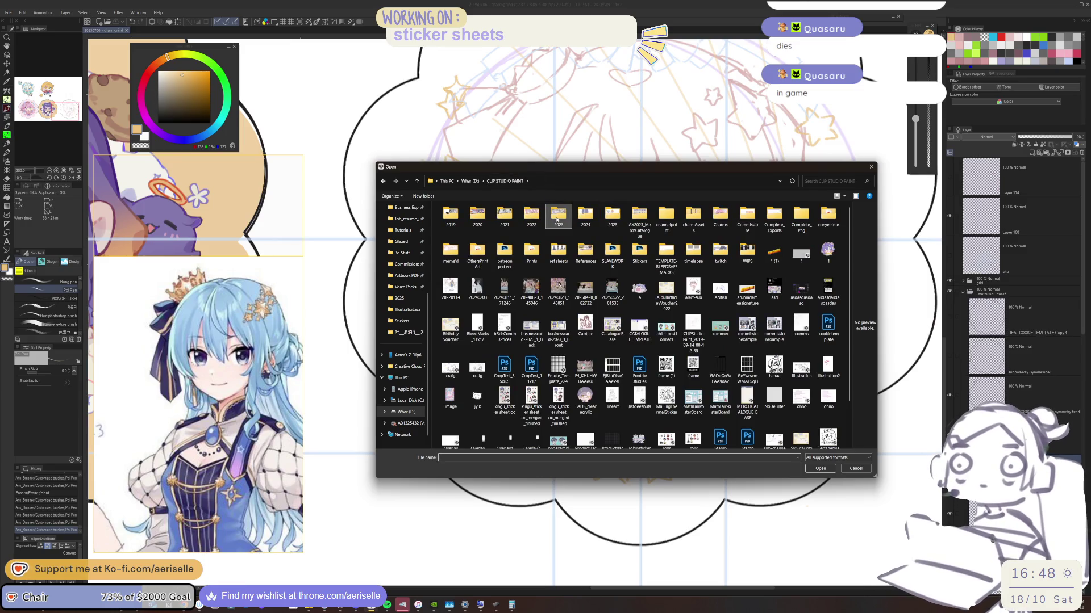
double_click(550, 220)
key("alt+Left")
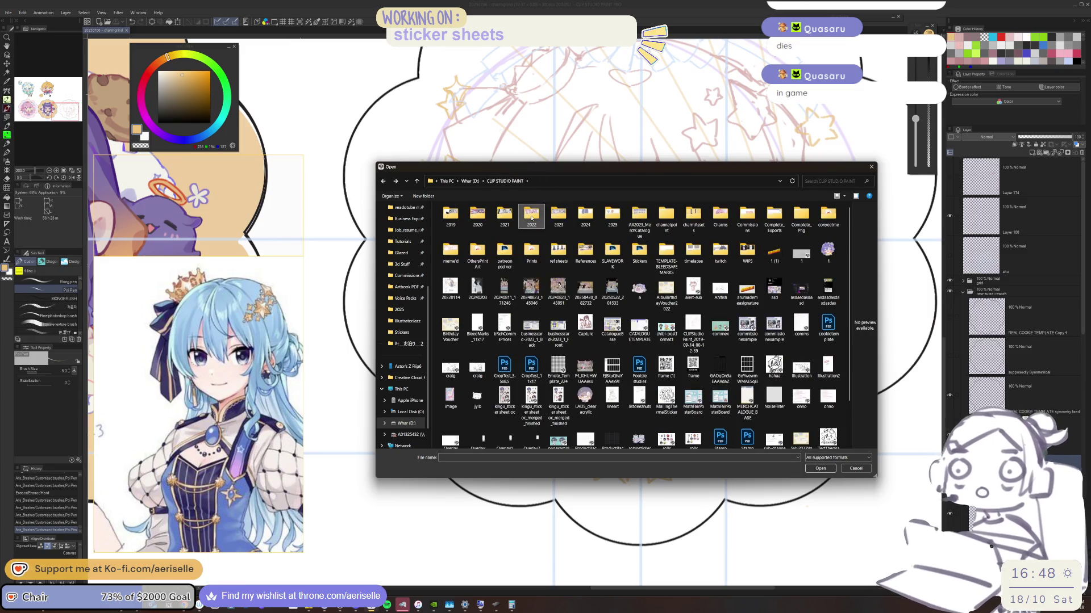
double_click(531, 218)
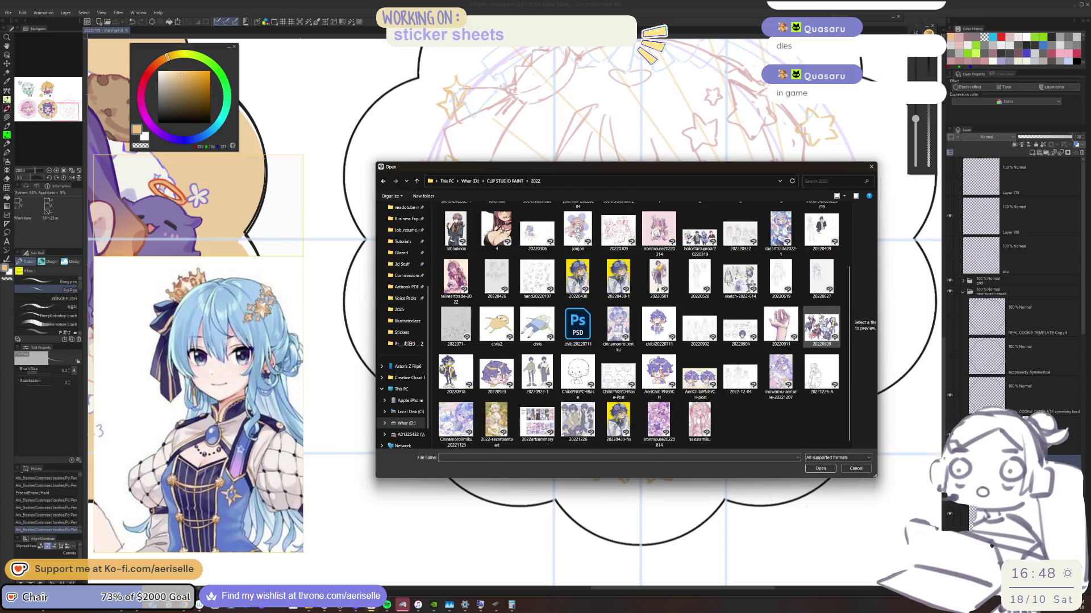
key("alt+Left")
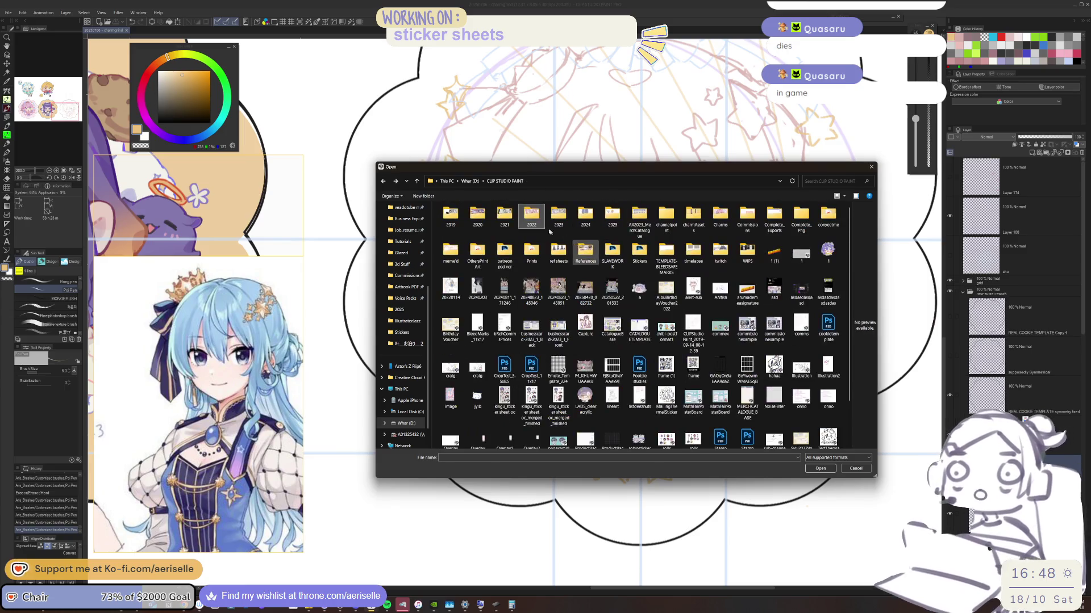
double_click(512, 214)
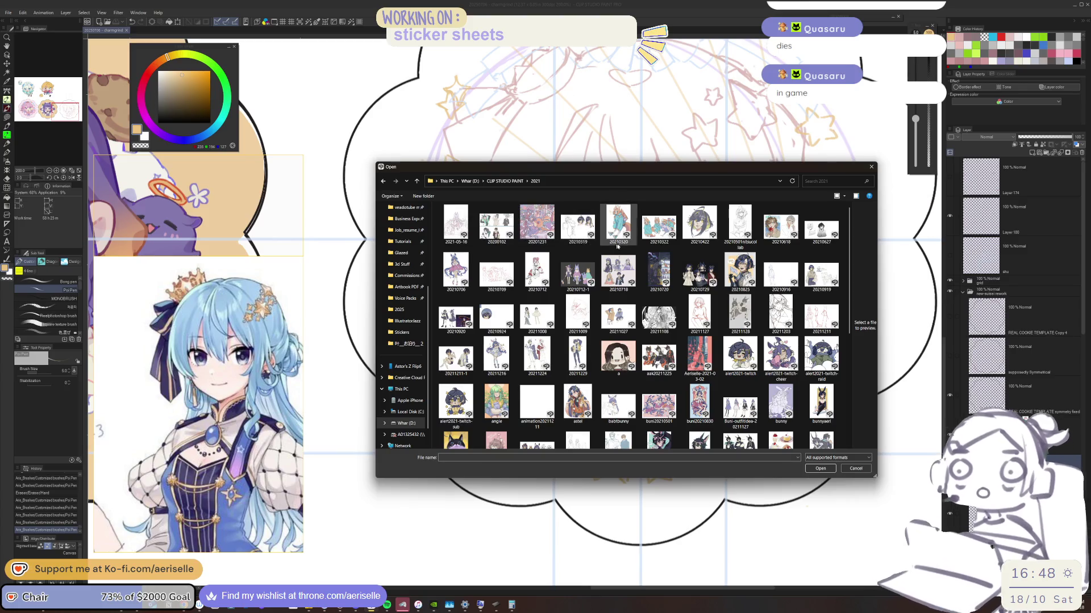
Step: Enlarge the file window and preview buni20210830 and alert2021-twitch-cheer
scroll(666, 296, "down", 3)
left_click_drag(777, 169, 707, 78)
mouse_move(805, 384)
left_mouse_down()
mouse_move(924, 430)
mouse_move(965, 463)
mouse_move(975, 490)
left_mouse_up()
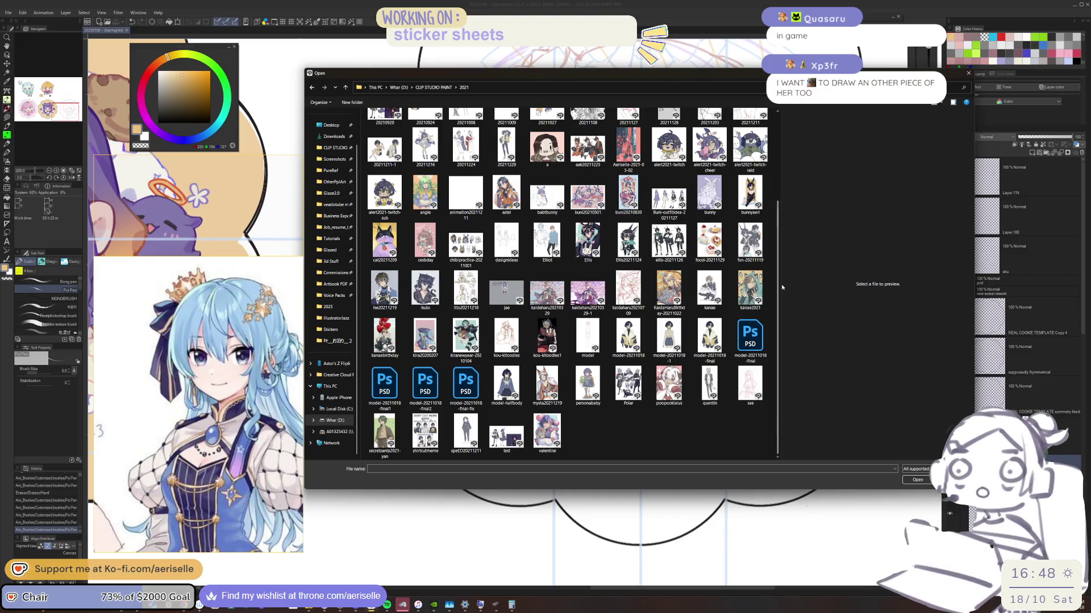
left_click_drag(780, 284, 619, 284)
left_click(548, 328)
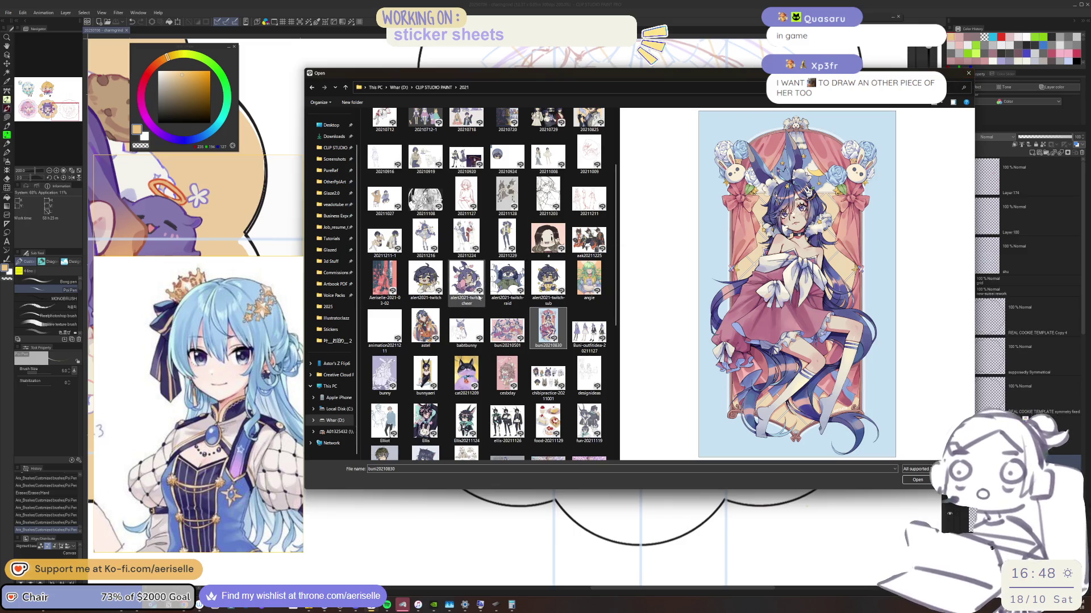
left_click(467, 282)
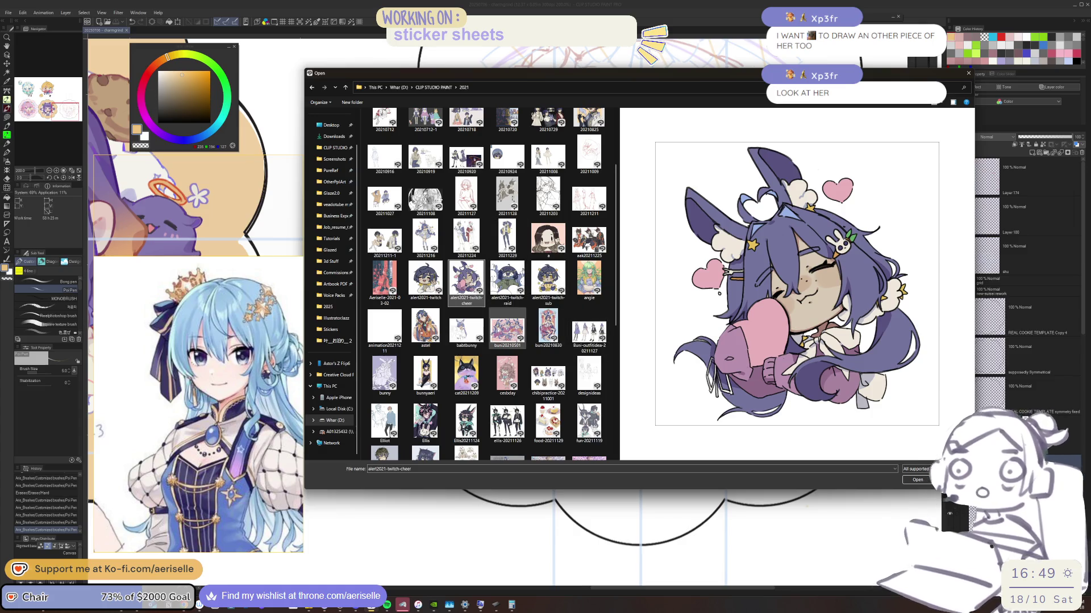
Step: Browse into the 2025 folder, then back up into the 2024 folder
left_click(434, 87)
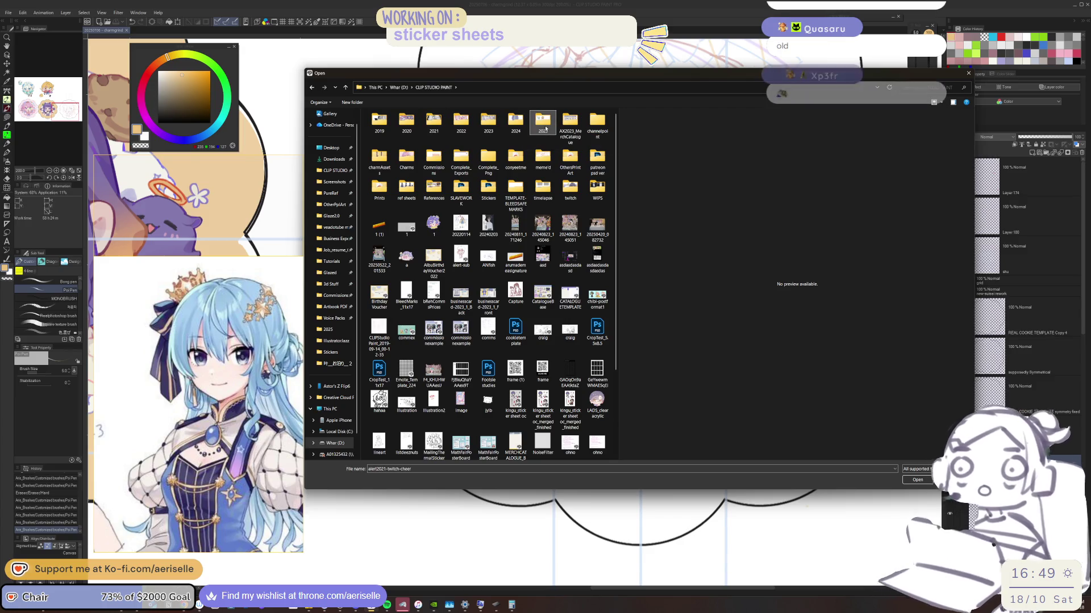
double_click(543, 122)
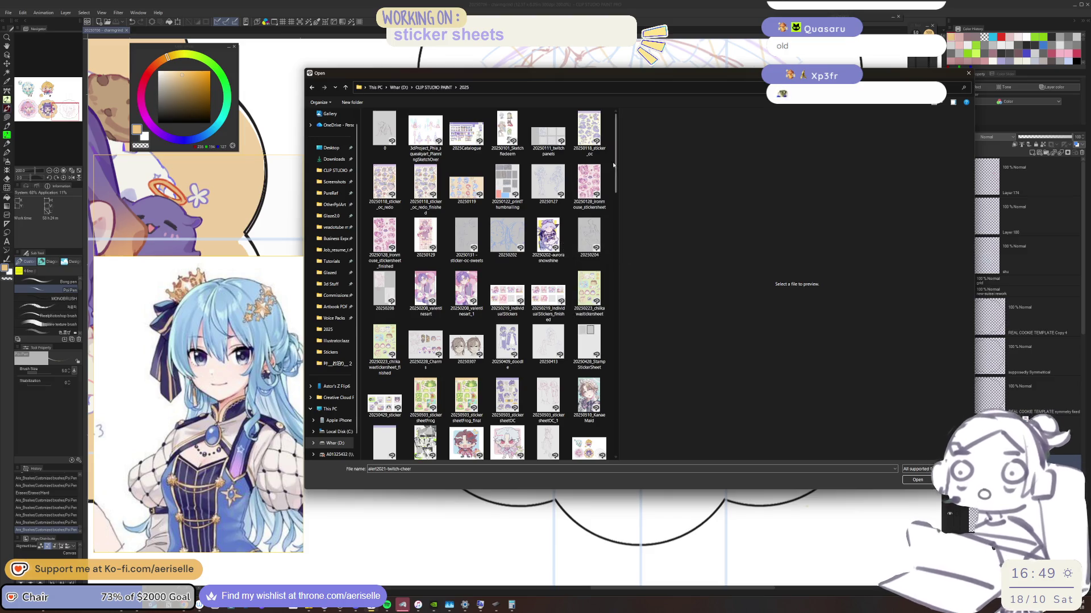
mouse_move(614, 165)
left_mouse_down()
mouse_move(644, 417)
mouse_move(632, 275)
left_mouse_up()
scroll(635, 238, "up", 8)
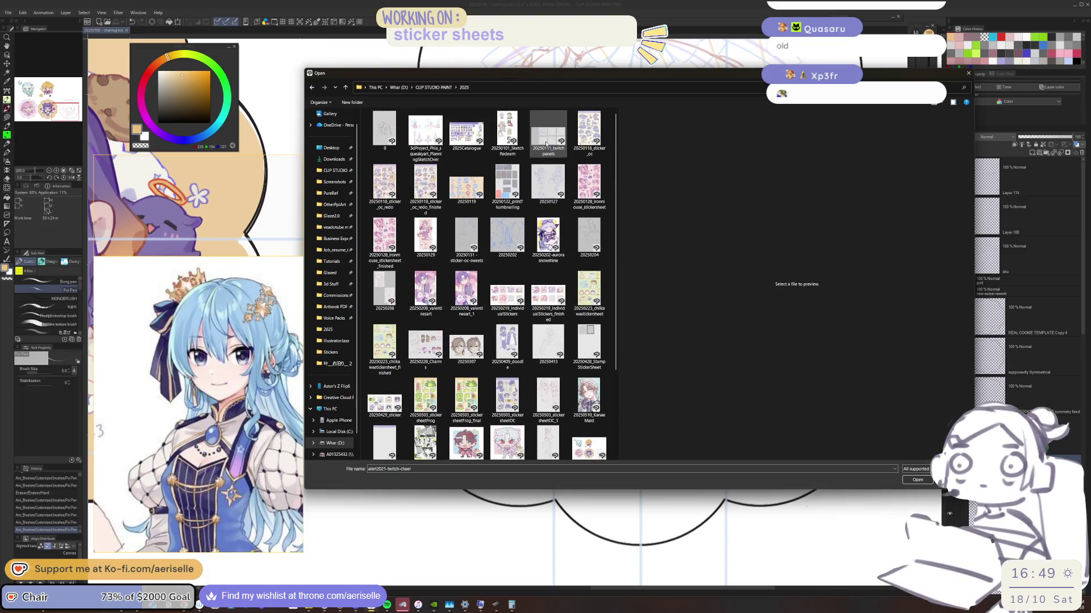
key("alt+Up")
double_click(515, 125)
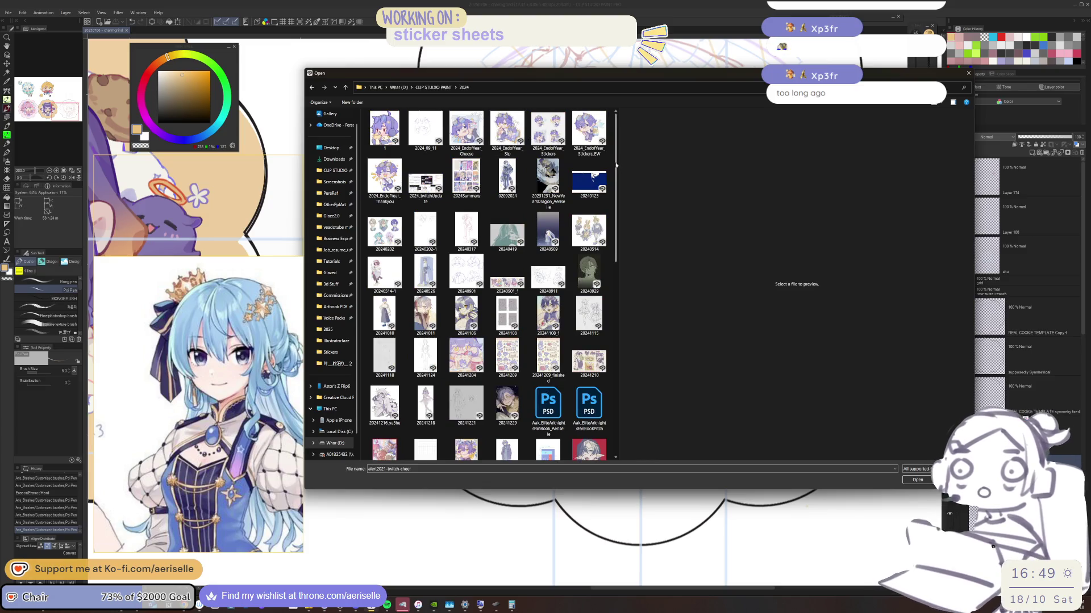
Step: Scroll through the 2024 folder and preview the 20241218 and 20240901 thumbnails
scroll(616, 170, "down", 1)
scroll(616, 170, "down", 1)
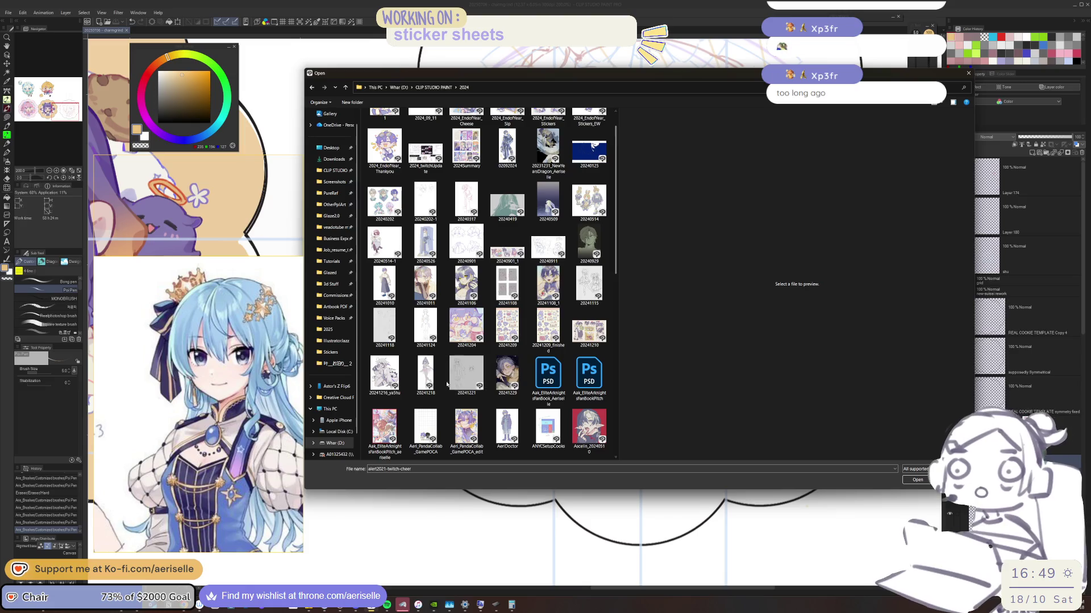
left_click(429, 395)
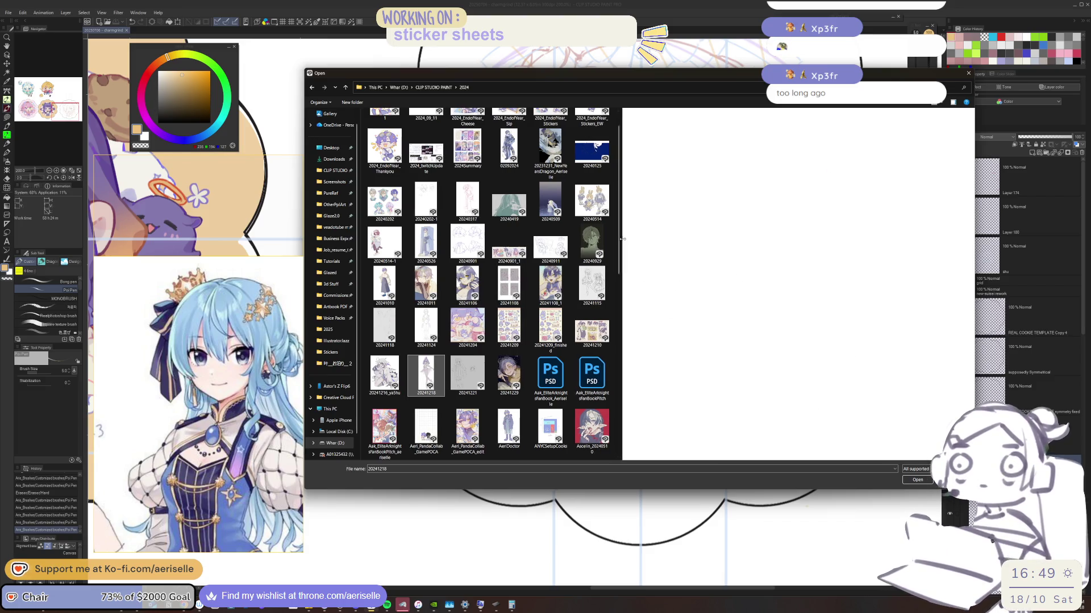
scroll(620, 267, "down", 2)
mouse_move(620, 267)
left_mouse_down()
mouse_move(628, 425)
mouse_move(658, 204)
left_mouse_up()
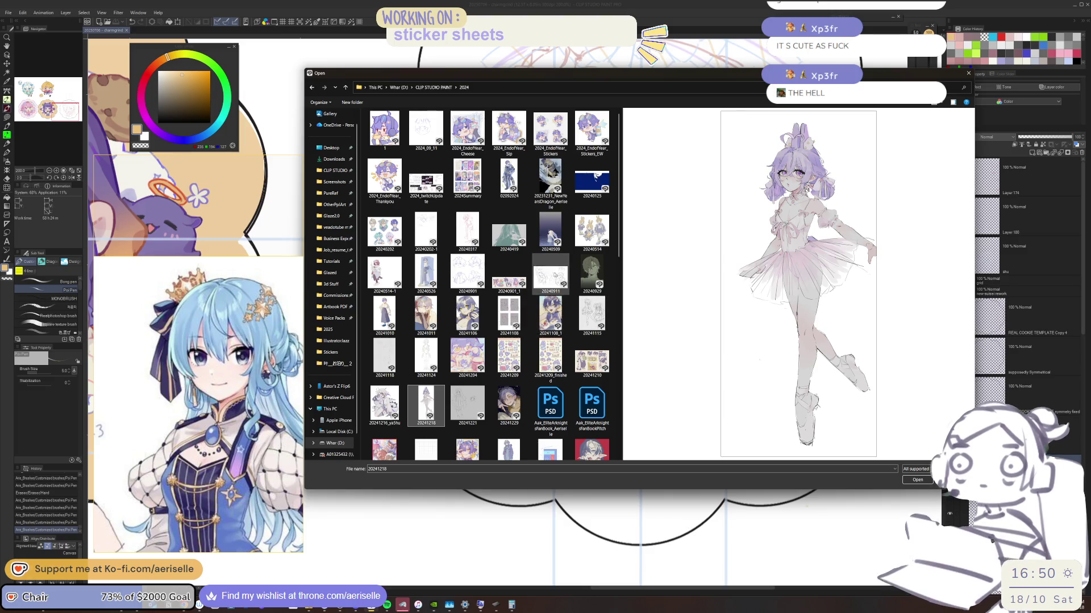
left_click(468, 274)
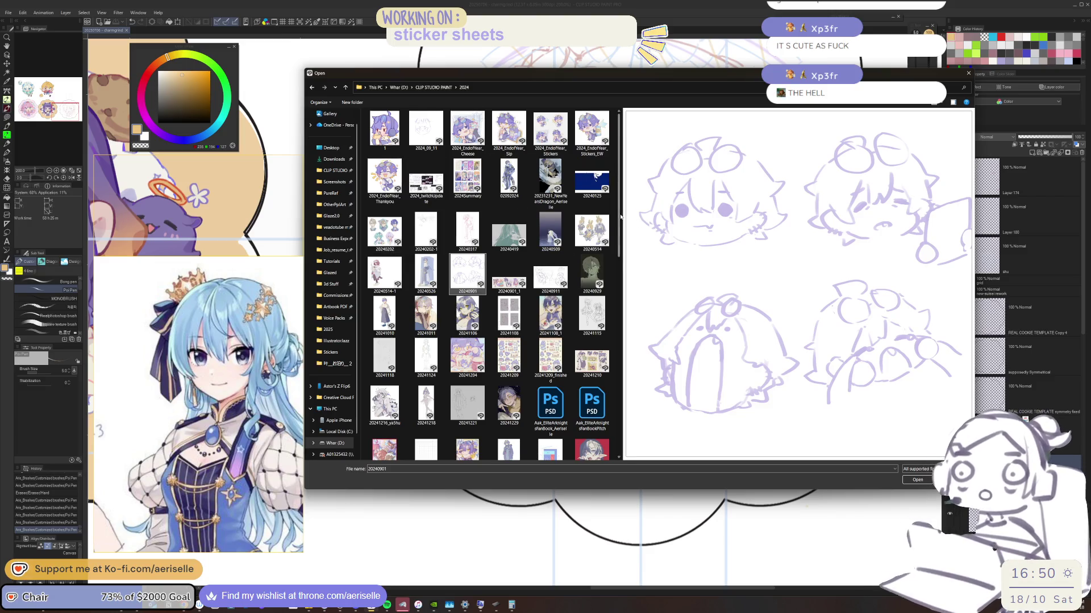
Step: Compare 20241218 with the 20241216_ya5hu and 20241221 previews, then open the 20241218 ballerina drawing
scroll(619, 232, "down", 1)
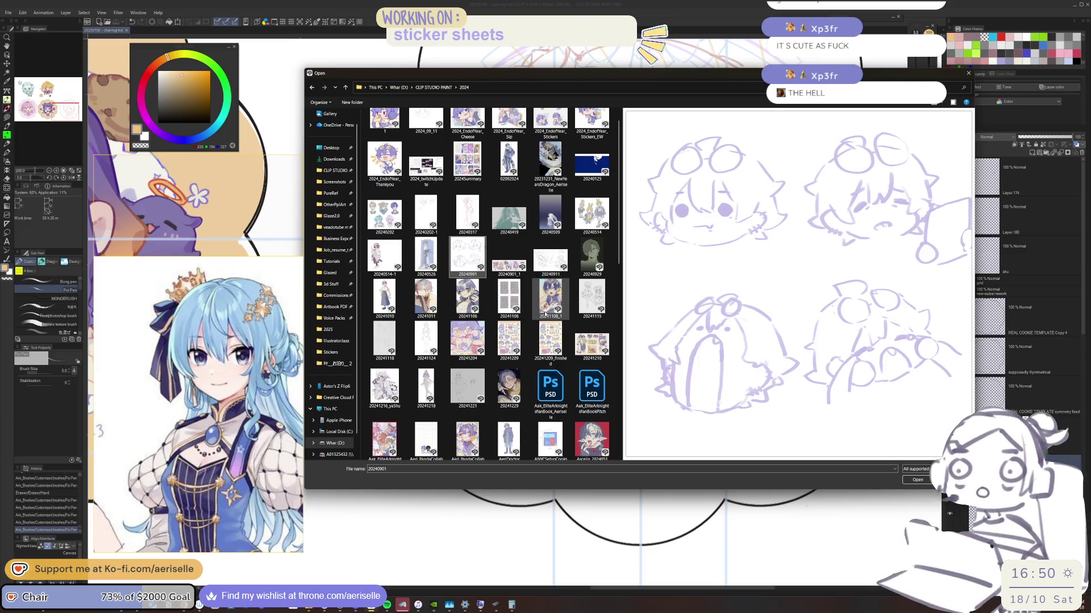
left_click(418, 388)
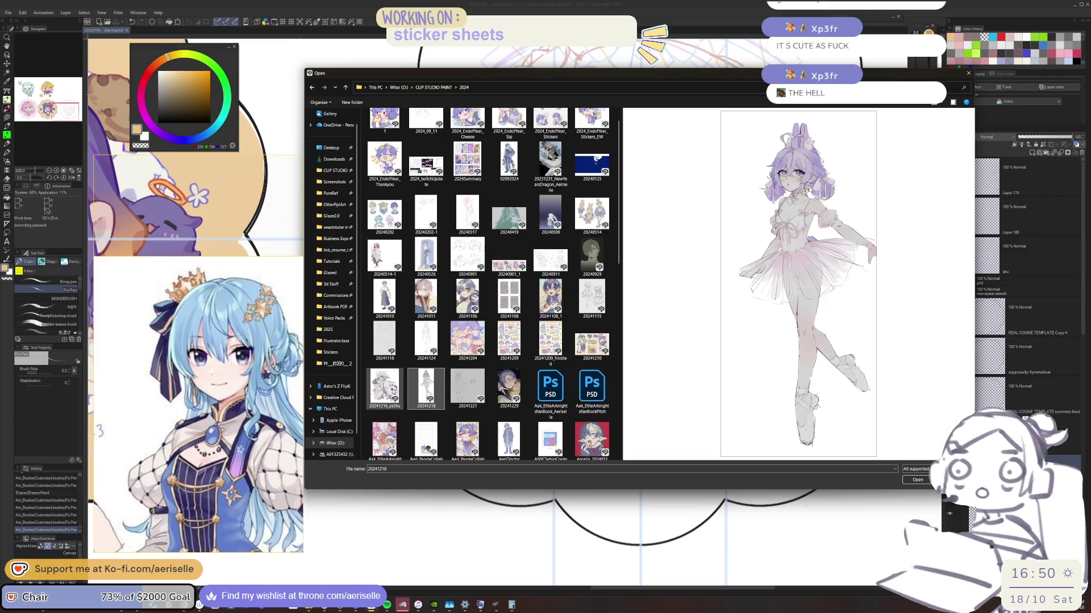
left_click(392, 390)
left_click(421, 391)
left_click(392, 391)
left_click(420, 391)
left_click(392, 391)
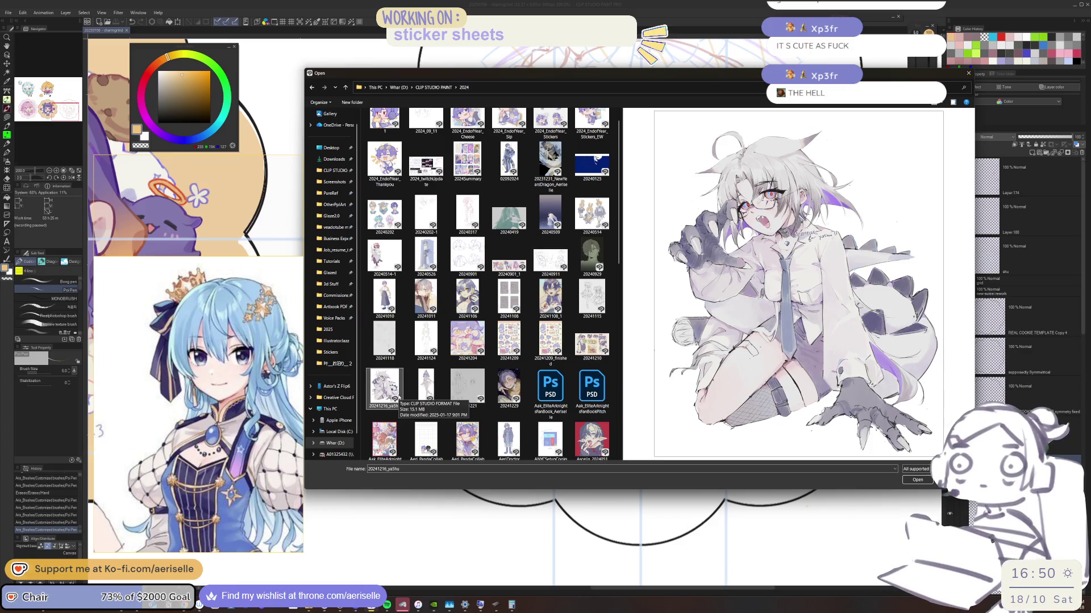
left_click(459, 398)
left_click(425, 392)
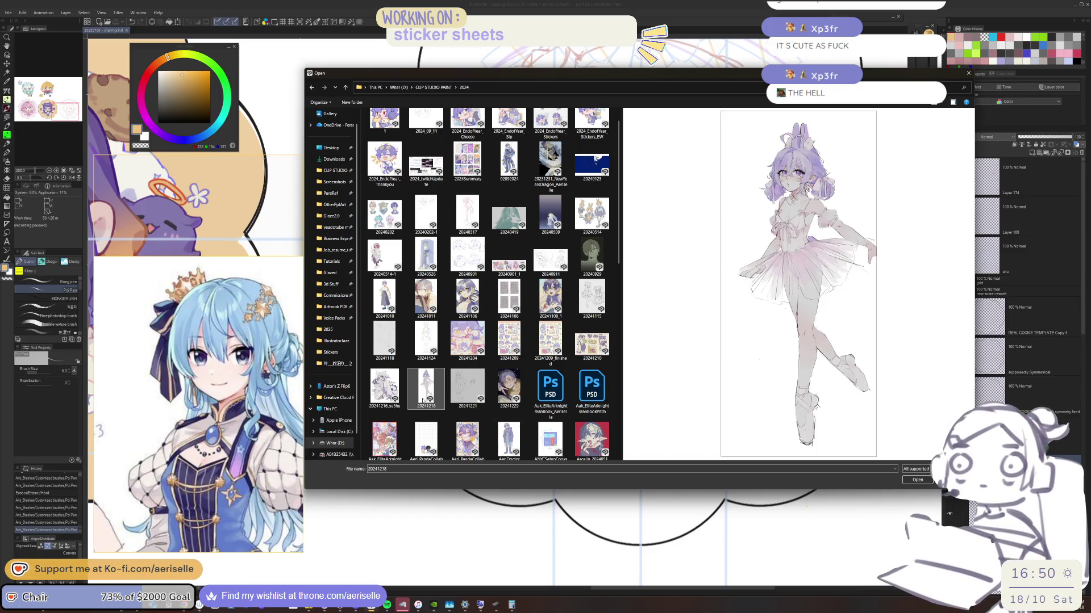
double_click(422, 383)
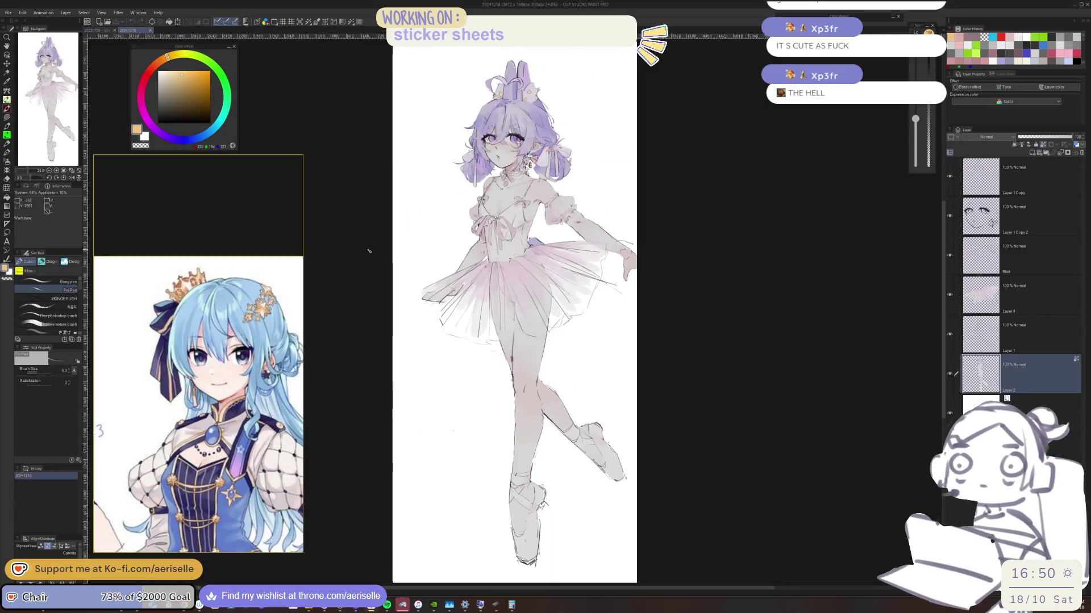
Step: Mirror-check the ballerina drawing with H, then close the 20241218 tab to return to the sticker sheet
scroll(509, 99, "up", 5)
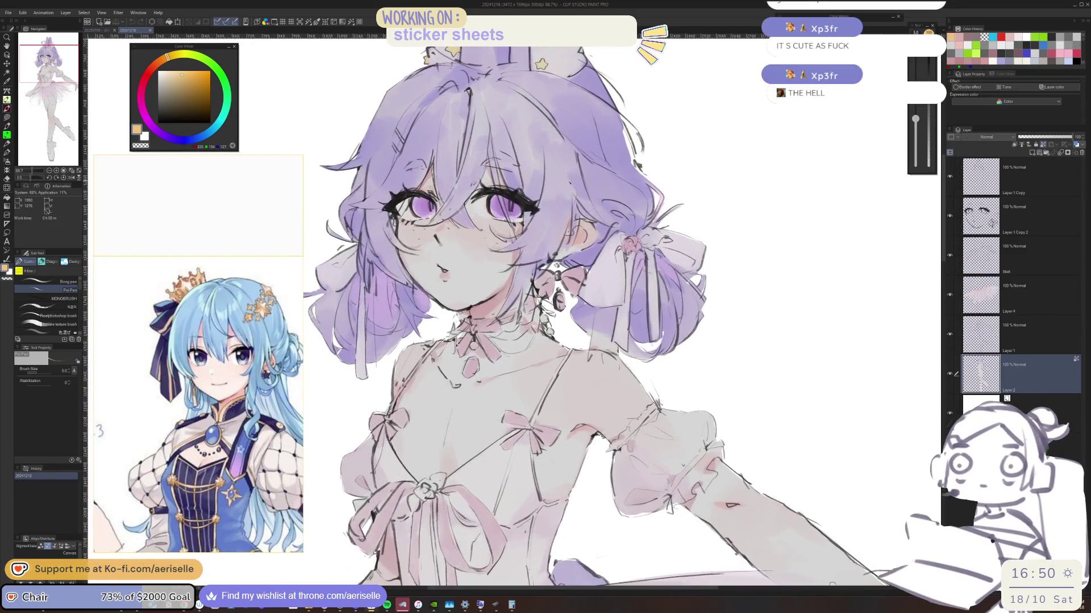
key("h")
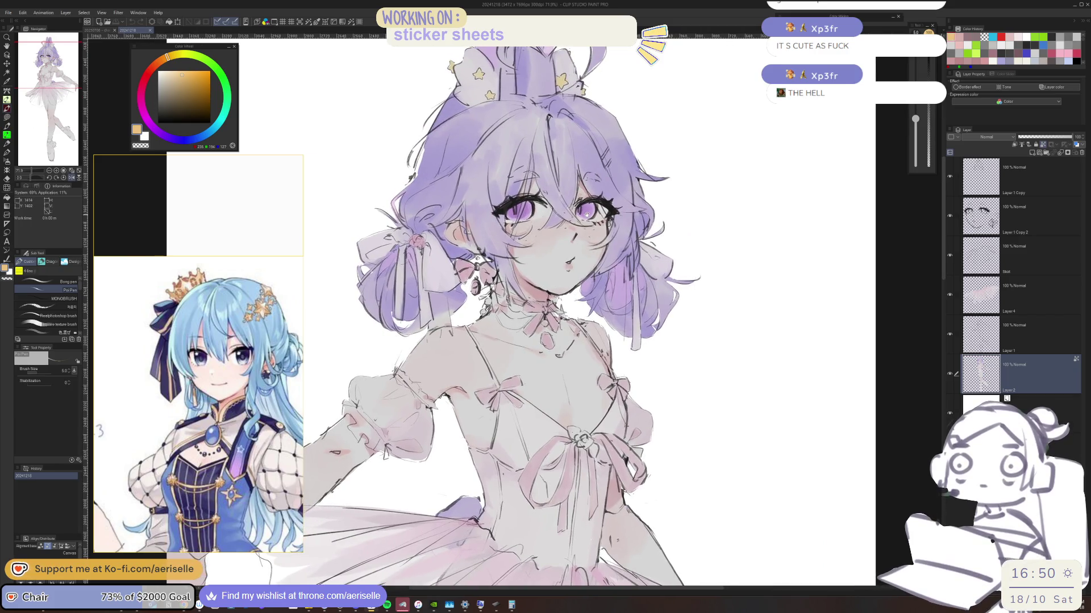
key("h")
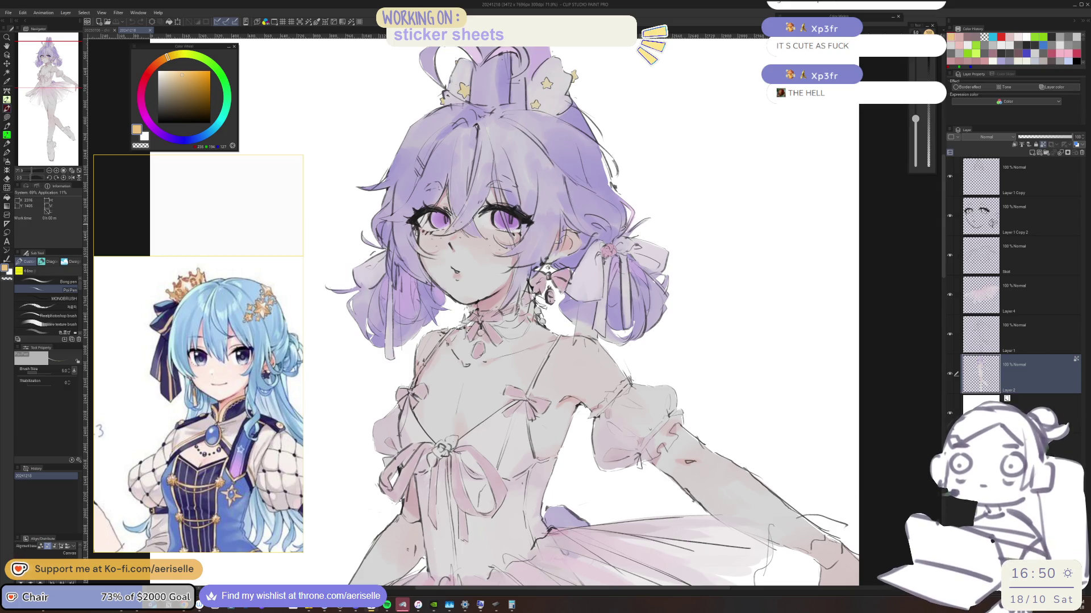
scroll(511, 256, "down", 3)
scroll(539, 256, "up", 5)
scroll(574, 271, "up", 2)
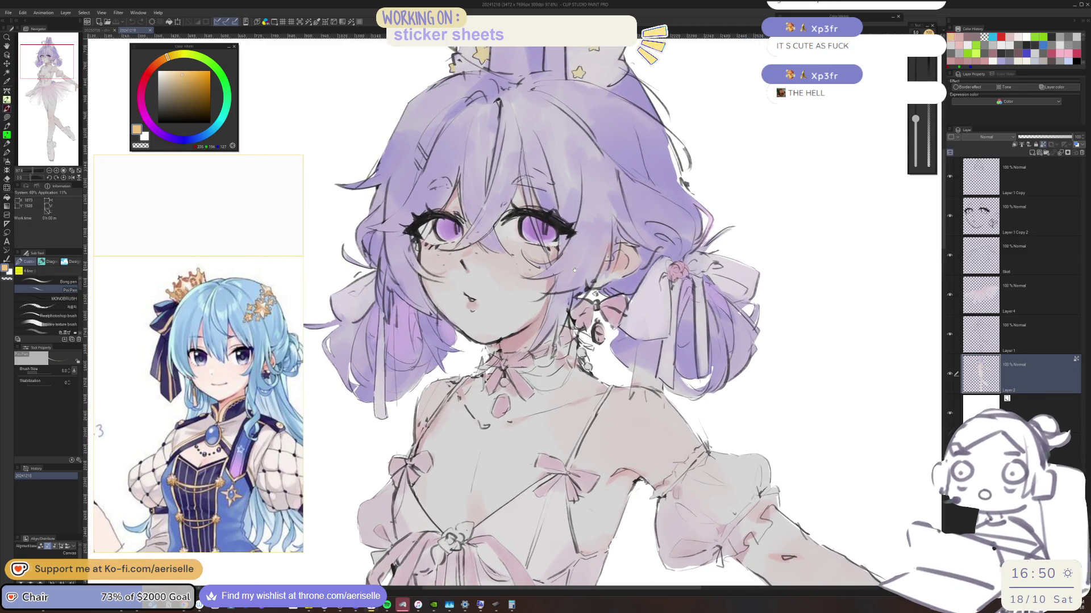
left_click(151, 30)
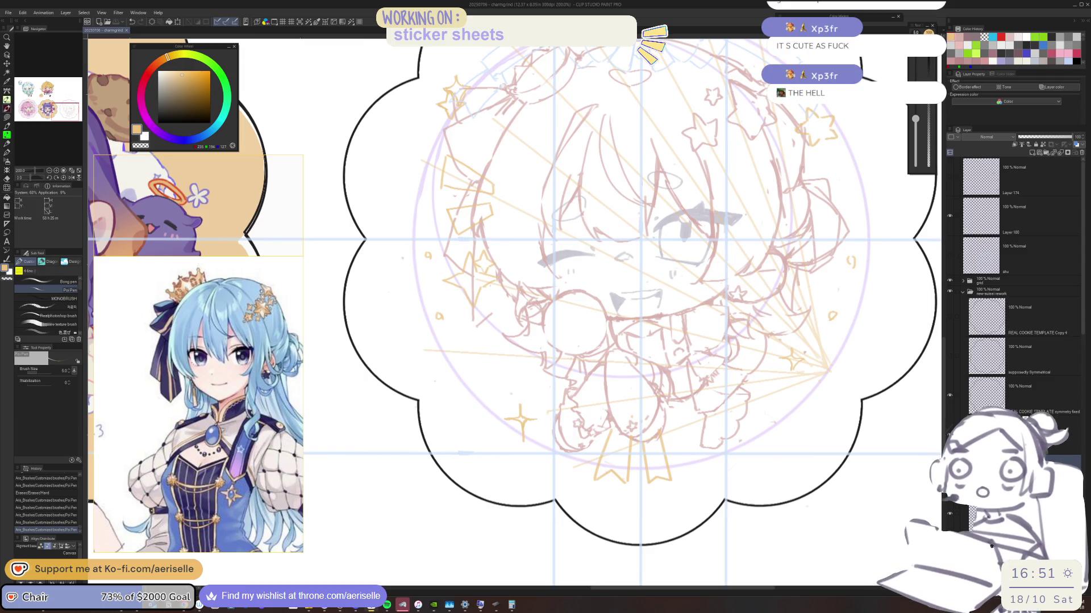
Step: Zoom in and erase stray lines around the winking chibi's face and cheek
left_click_drag(629, 259, 601, 333)
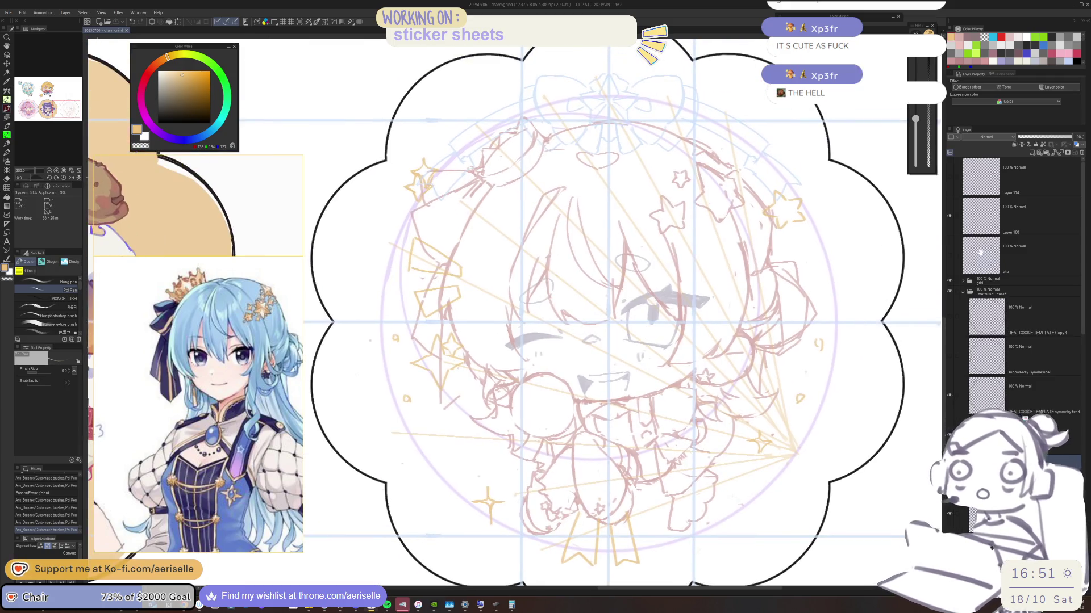
scroll(695, 312, "down", 4)
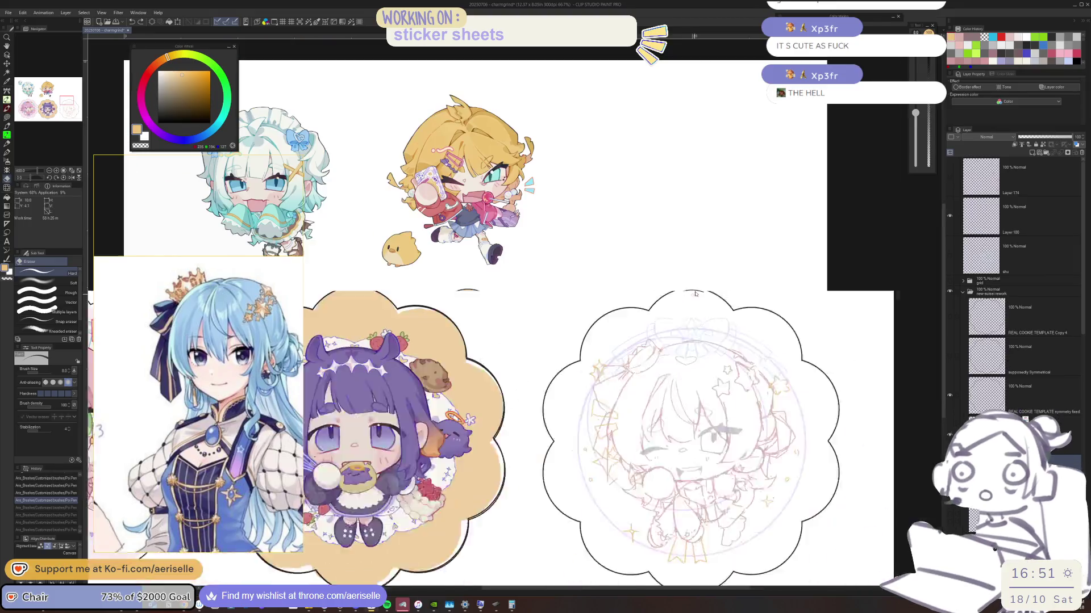
scroll(695, 312, "up", 6)
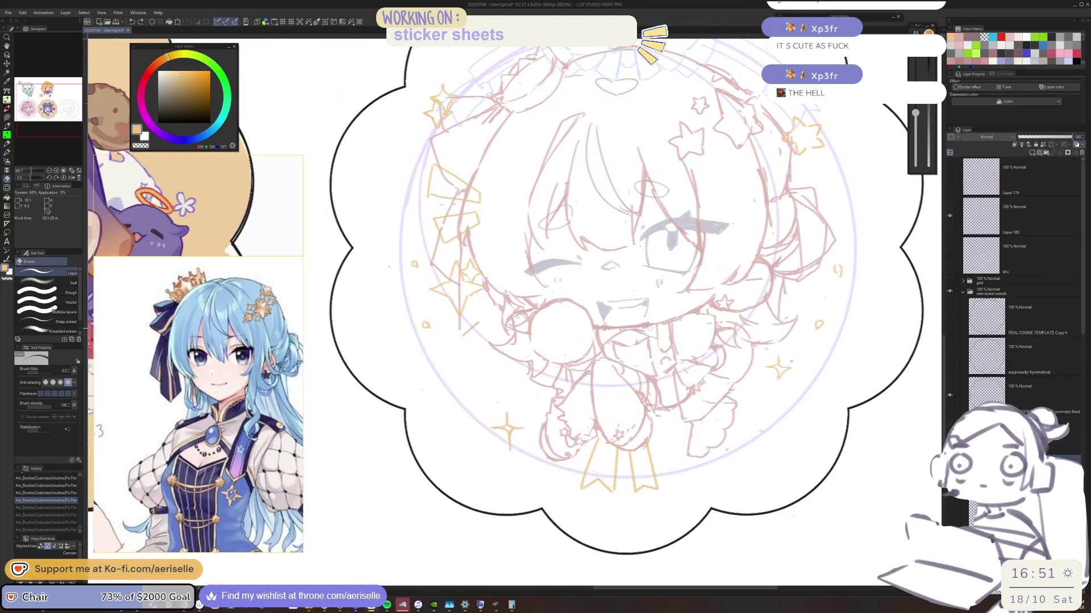
key("e")
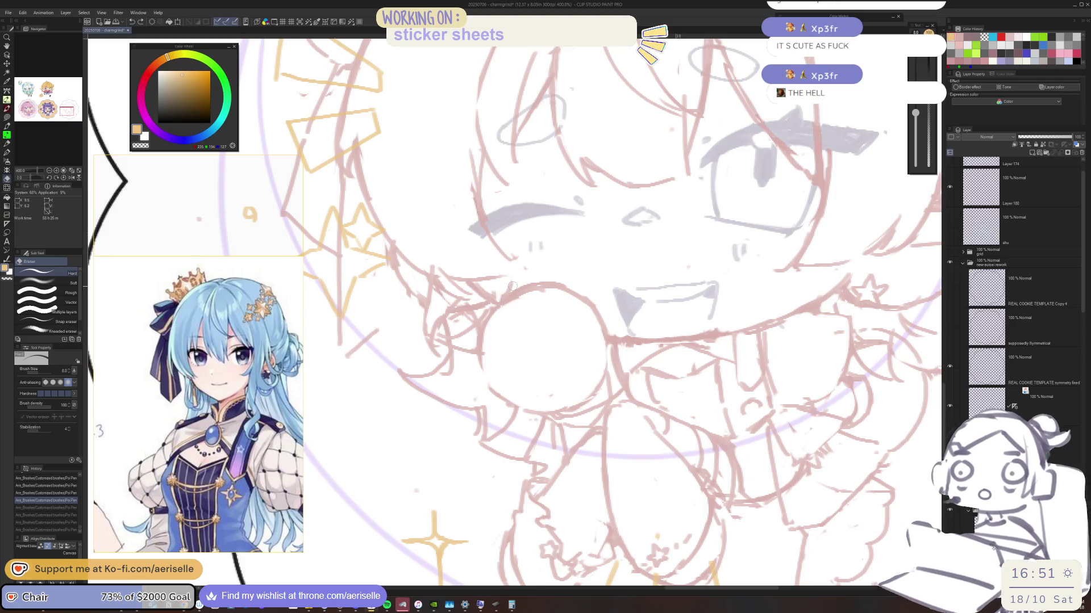
left_click(514, 274)
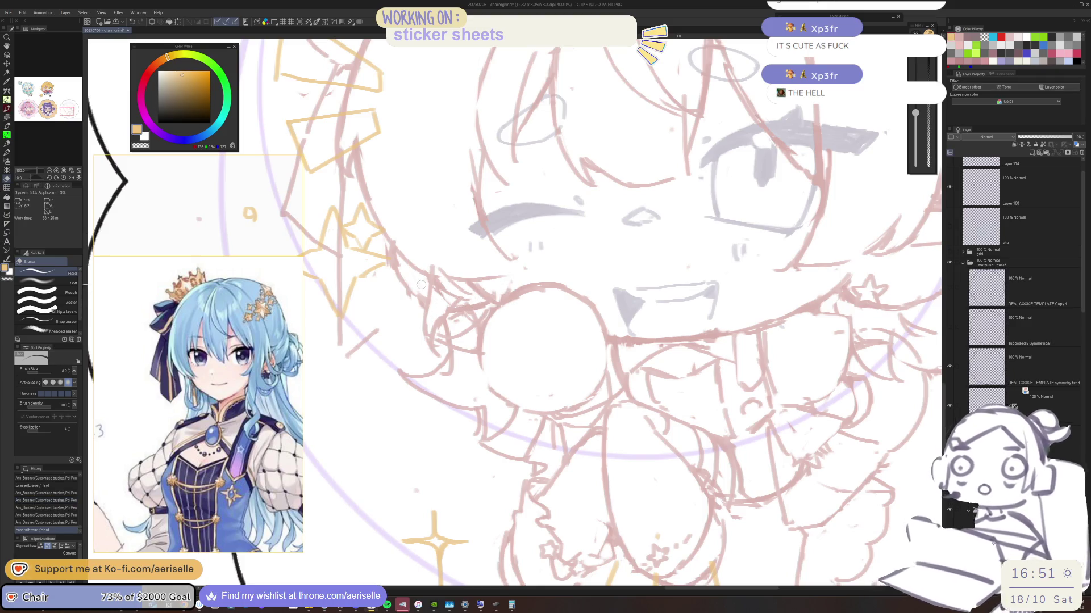
mouse_move(396, 259)
left_mouse_down()
mouse_move(423, 298)
mouse_move(406, 290)
left_mouse_up()
key("p")
key("ctrl+z")
left_click(397, 279, "alt")
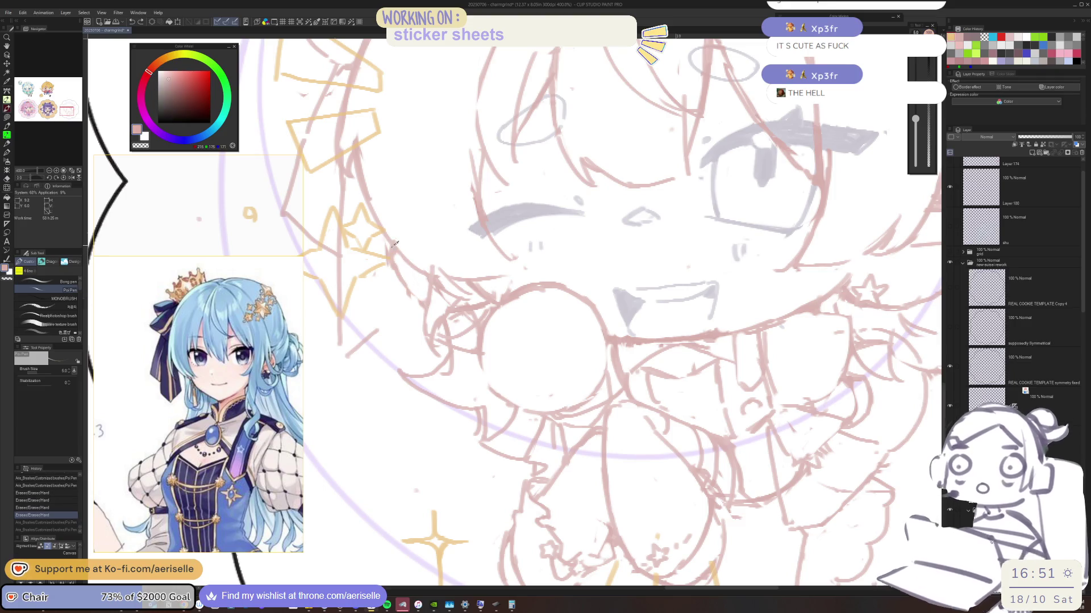
key("e")
left_click_drag(382, 243, 417, 304)
Step: Erase small stray marks across the middle and lower part of the chibi sketch
key("p")
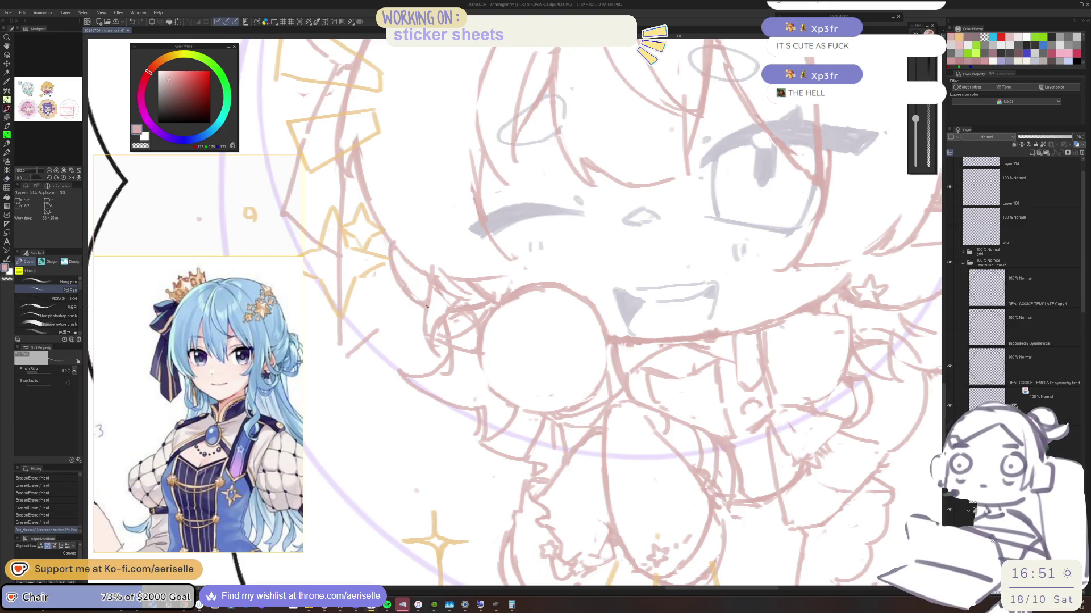
key("e")
mouse_move(398, 264)
left_mouse_down()
mouse_move(411, 287)
mouse_move(481, 298)
left_mouse_up()
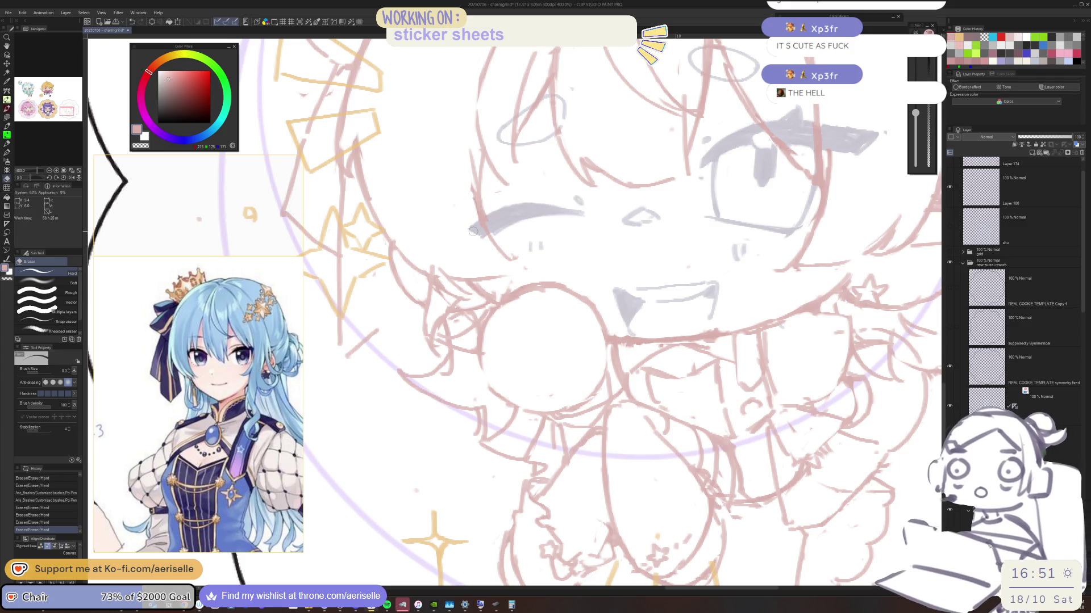
scroll(473, 188, "up", 3)
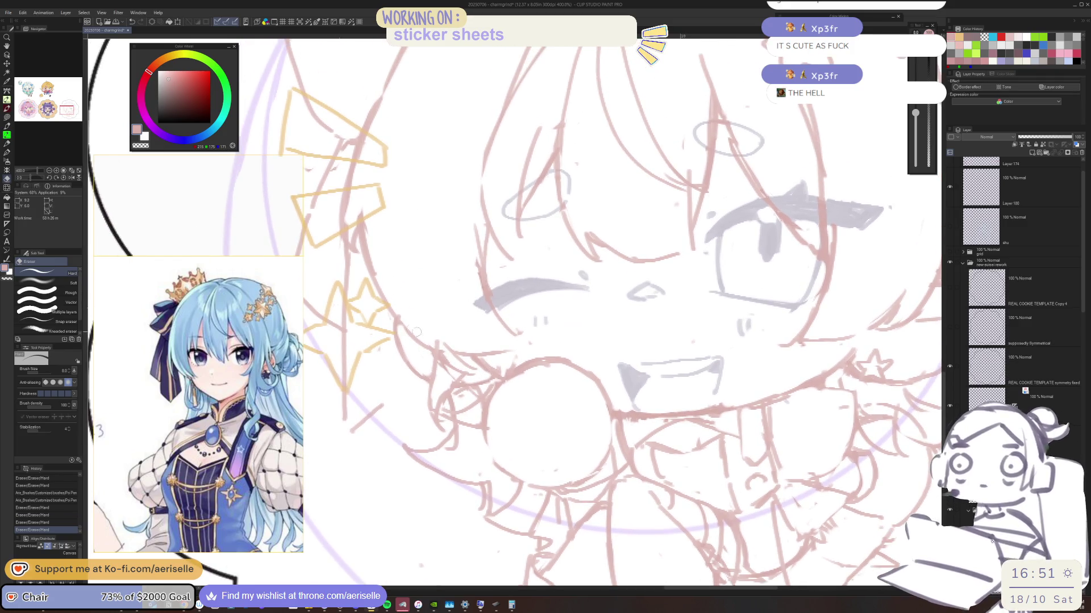
mouse_move(432, 338)
left_mouse_down()
mouse_move(434, 359)
mouse_move(439, 344)
mouse_move(469, 362)
mouse_move(523, 341)
left_mouse_up()
key("p")
Step: Tidy the chibi's side hair, redrawing its short vertical line, then zoom out to the whole sticker
key("e")
left_click_drag(484, 281, 498, 332)
mouse_move(476, 265)
left_mouse_down()
mouse_move(491, 297)
mouse_move(486, 250)
left_mouse_up()
key("p")
key("ctrl+z")
left_click_drag(488, 293, 487, 241)
key("ctrl+z")
mouse_move(489, 292)
left_mouse_down()
mouse_move(474, 214)
mouse_move(480, 230)
left_mouse_up()
key("e")
key("p")
key("ctrl+minus")
key("ctrl+minus")
key("ctrl+minus")
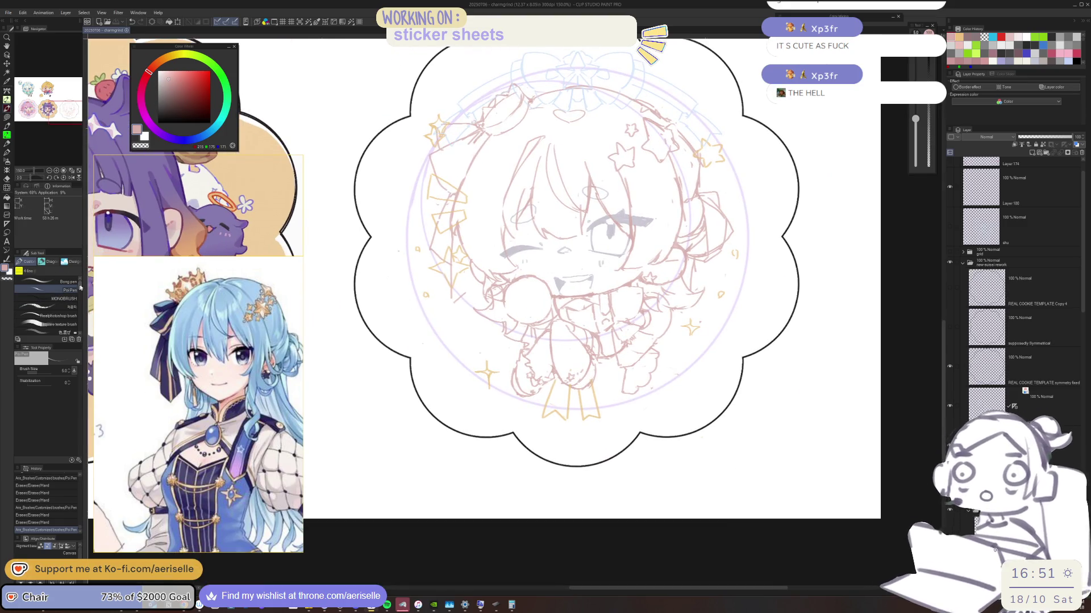
Step: Select the crayon brush and dark brown, with the empty space right of the cookie in view
scroll(81, 287, "down", 5)
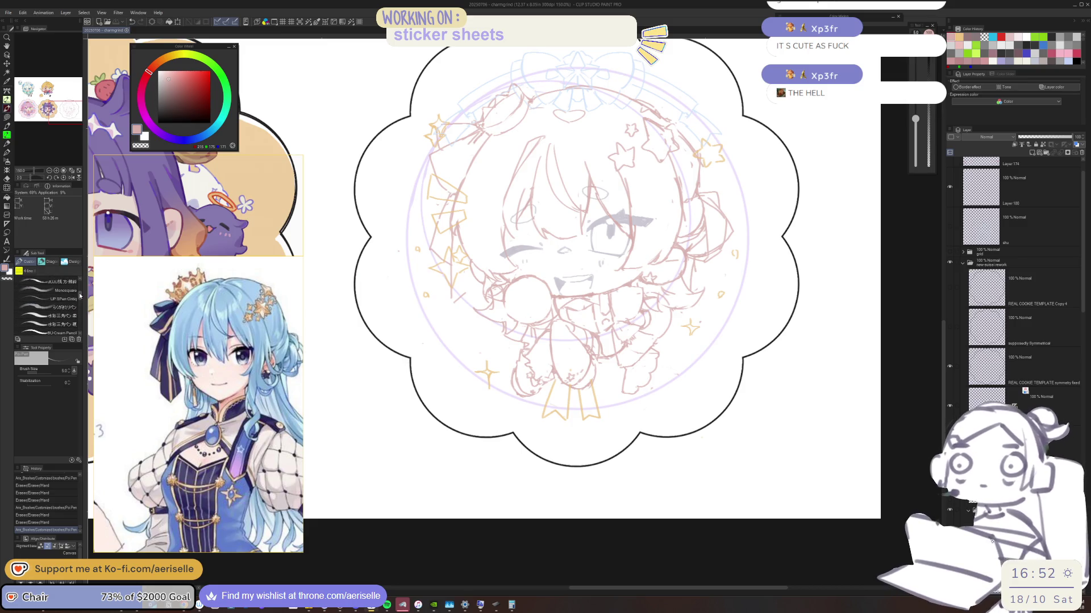
scroll(81, 306, "down", 1)
left_click(54, 317)
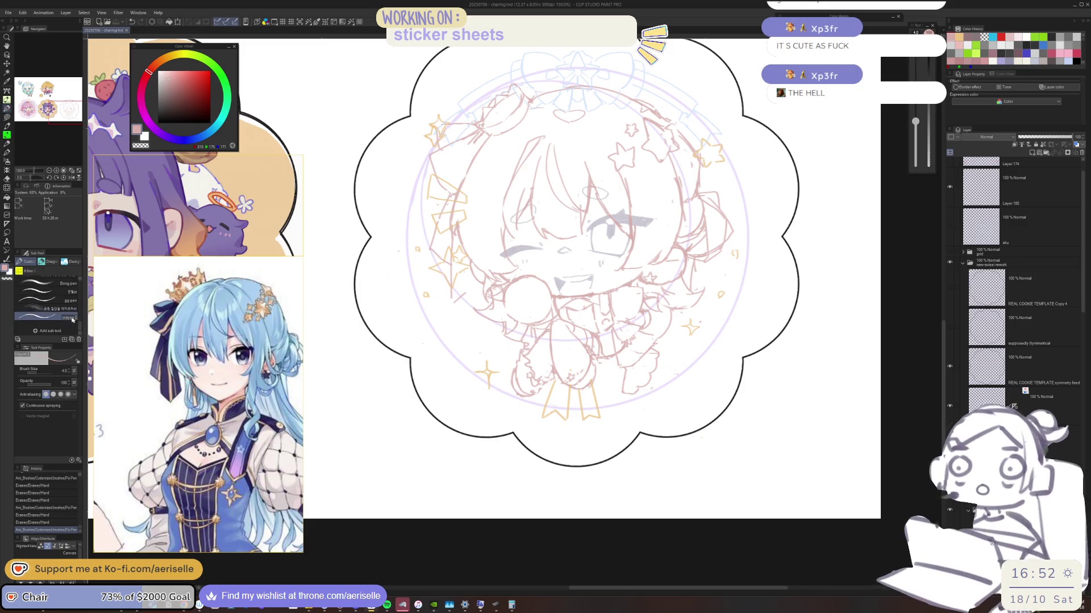
left_click_drag(803, 196, 668, 240)
left_click(647, 239, "alt")
scroll(627, 168, "up", 1)
Step: Try out a few strokes, an arc and long vertical lines, undoing the unwanted ones
left_click_drag(611, 195, 651, 183)
scroll(654, 175, "up", 4)
key("ctrl+z")
left_click_drag(513, 299, 710, 243)
scroll(700, 270, "down", 6)
mouse_move(702, 144)
left_mouse_down()
mouse_move(720, 272)
mouse_move(741, 284)
left_mouse_up()
scroll(759, 111, "up", 3)
key("ctrl+z")
key("ctrl+z")
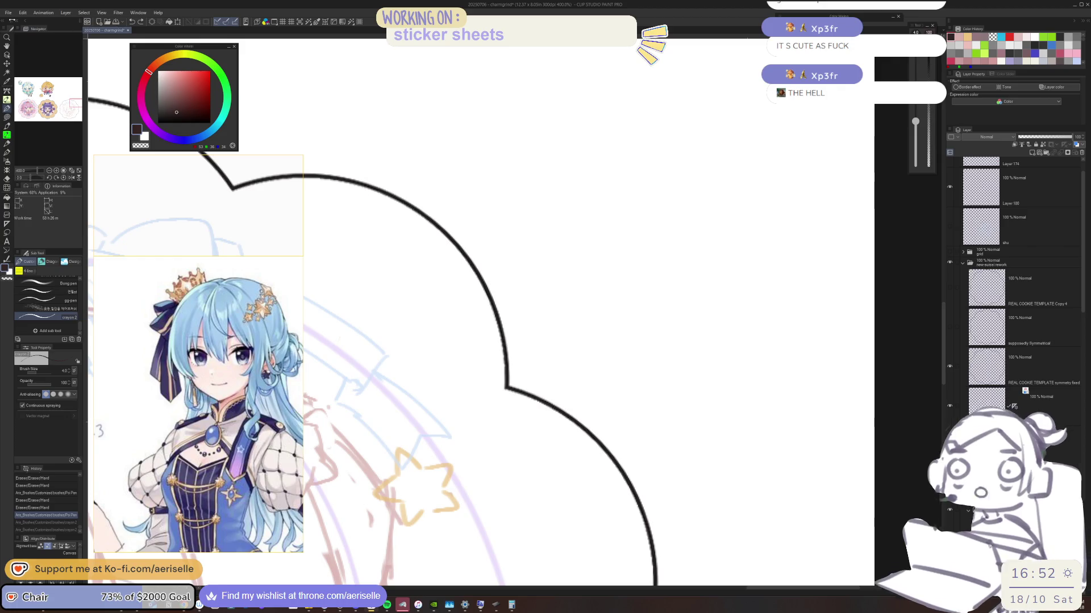
left_click_drag(610, 134, 690, 365)
key("ctrl+z")
key("ctrl+z")
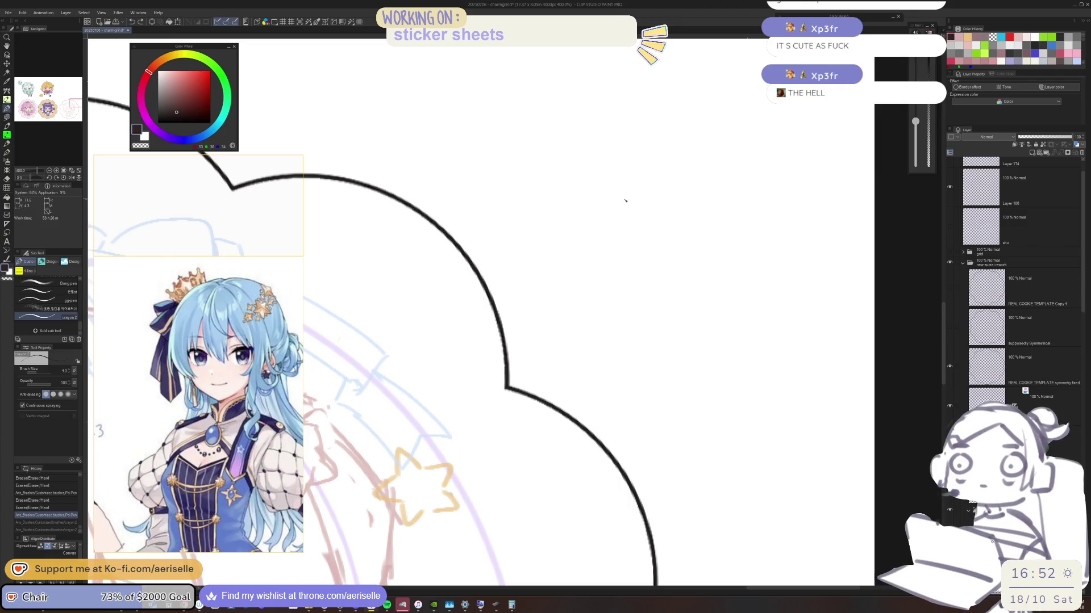
Step: Draw the doodle's two eye outlines with pupils and a mouth
left_click_drag(582, 195, 604, 263)
left_click_drag(614, 182, 609, 262)
key("ctrl+z")
left_click_drag(613, 181, 609, 258)
left_click_drag(602, 218, 601, 217)
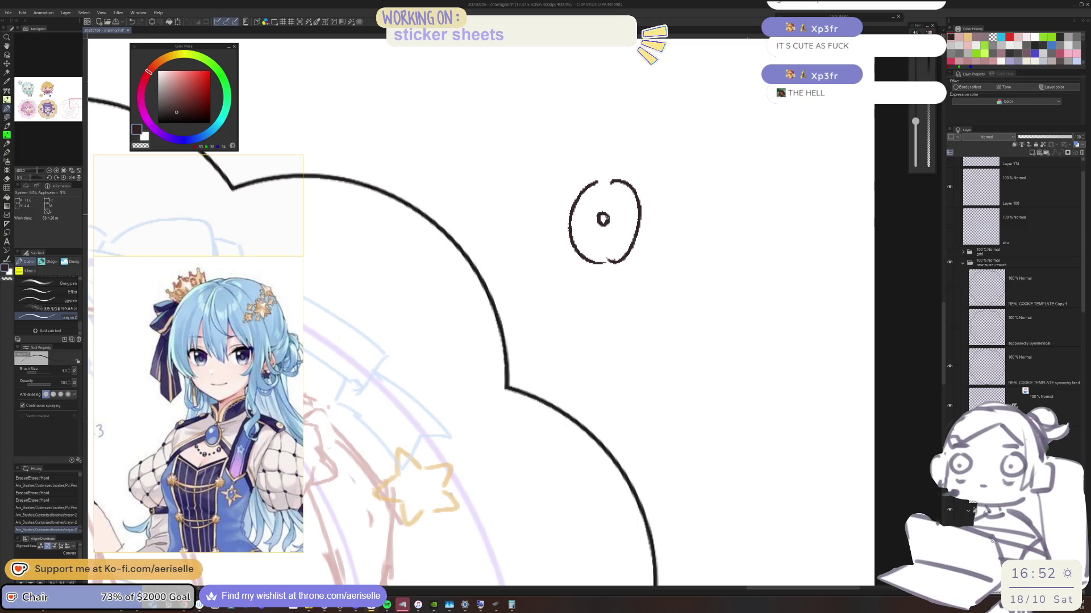
left_click_drag(722, 188, 716, 261)
mouse_move(737, 184)
left_mouse_down()
mouse_move(745, 248)
mouse_move(716, 227)
left_mouse_up()
mouse_move(627, 273)
left_mouse_down()
mouse_move(693, 278)
mouse_move(656, 323)
mouse_move(629, 277)
left_mouse_up()
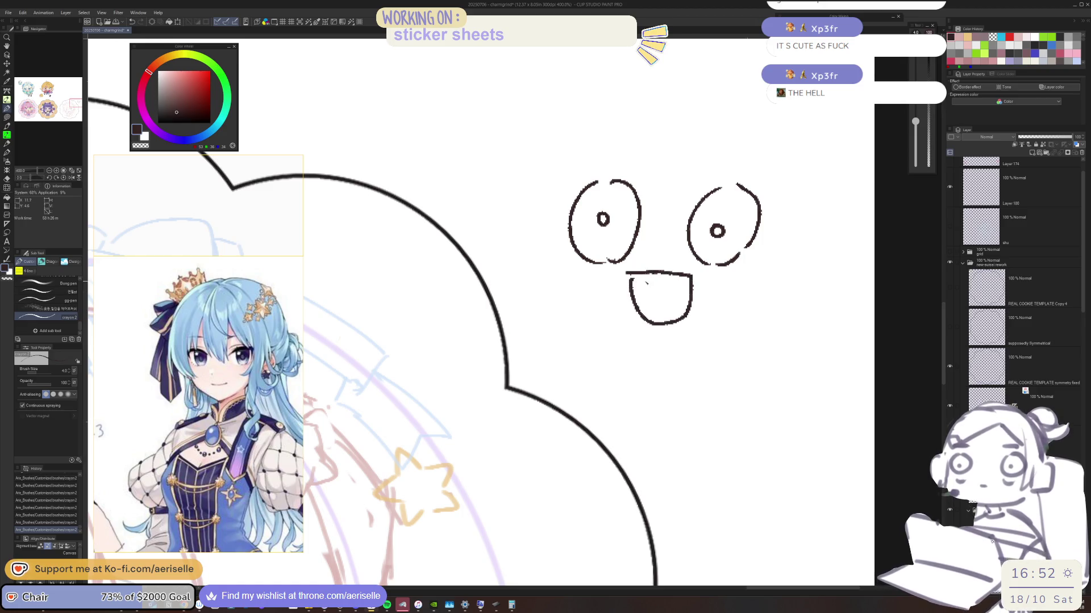
key("ctrl+z")
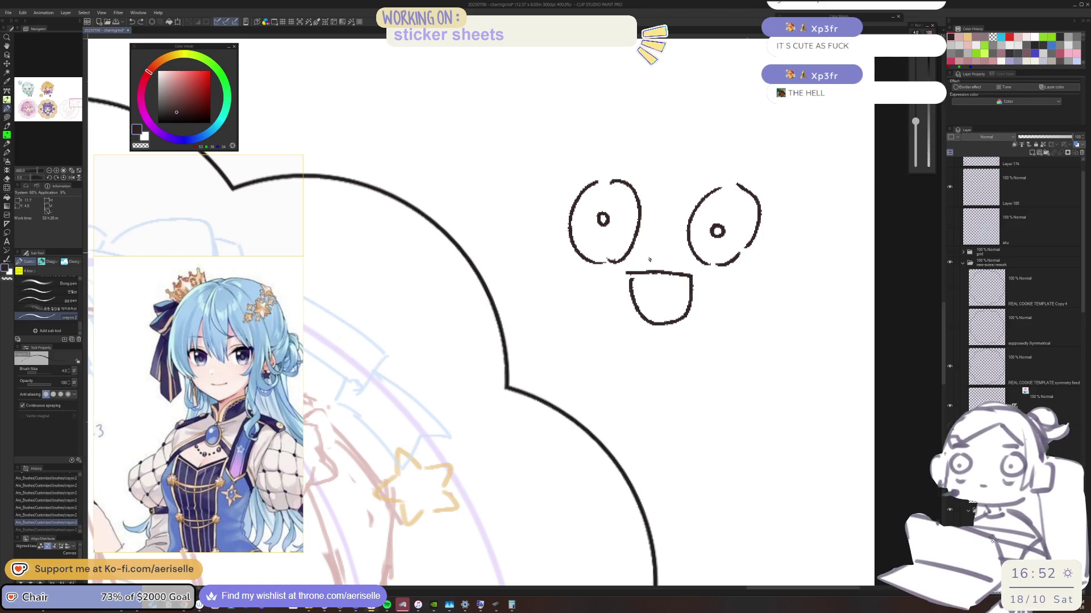
key("ctrl+z")
Step: Outline the face with left and right cheek lines, a curved chin and the top of the head
mouse_move(558, 254)
left_mouse_down()
mouse_move(588, 328)
mouse_move(704, 331)
left_mouse_up()
key("ctrl+z")
left_click_drag(617, 342, 732, 316)
mouse_move(784, 257)
left_mouse_down()
mouse_move(804, 287)
mouse_move(742, 310)
left_mouse_up()
scroll(776, 238, "down", 4)
scroll(591, 273, "up", 2)
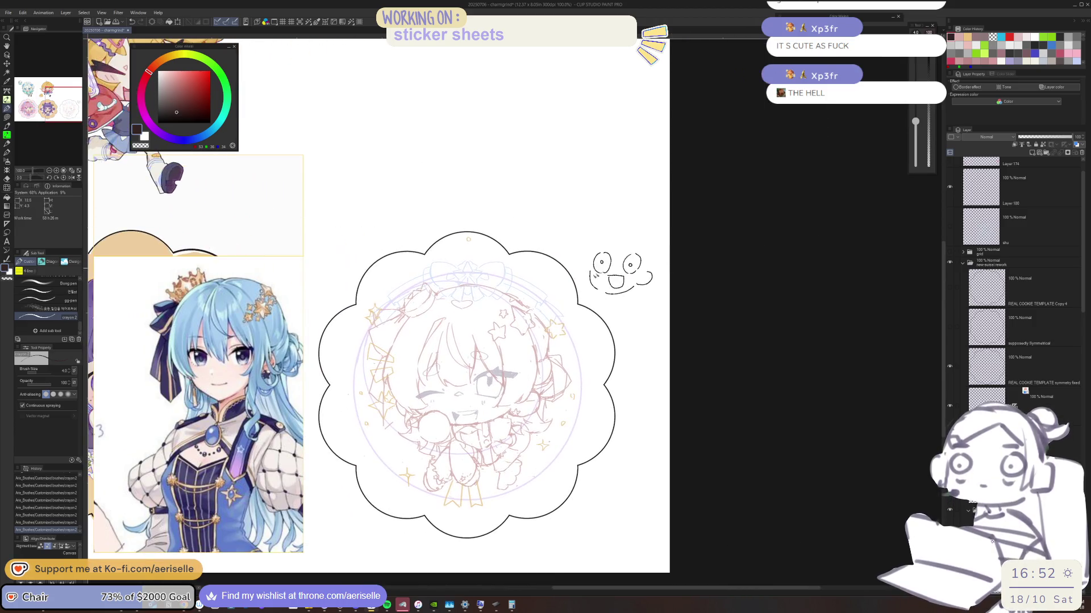
key("e")
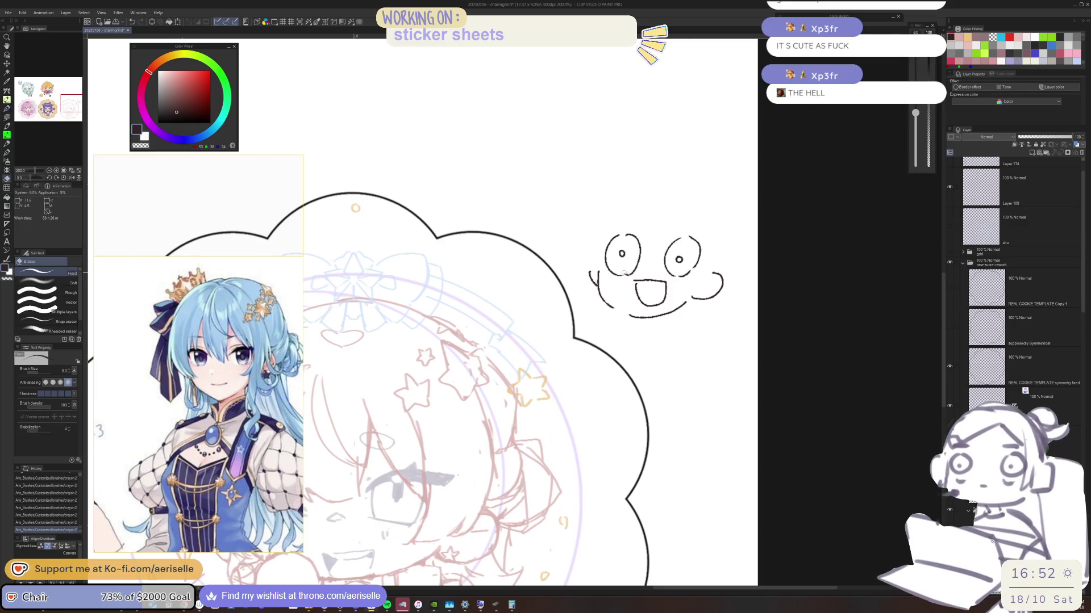
left_click(627, 272)
key("p")
left_click_drag(678, 180, 669, 198)
key("ctrl+z")
mouse_move(597, 201)
left_mouse_down()
mouse_move(628, 188)
mouse_move(580, 272)
left_mouse_up()
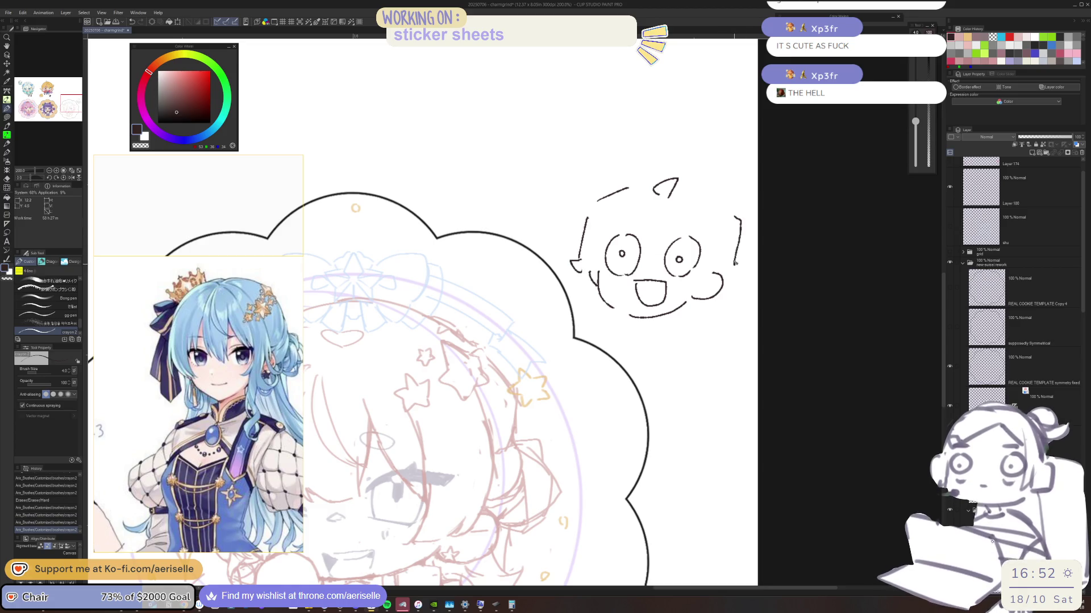
key("ctrl+z")
left_click_drag(742, 233, 732, 282)
Step: Erase the tops of the eyes to give them flat, heavy lids
key("e")
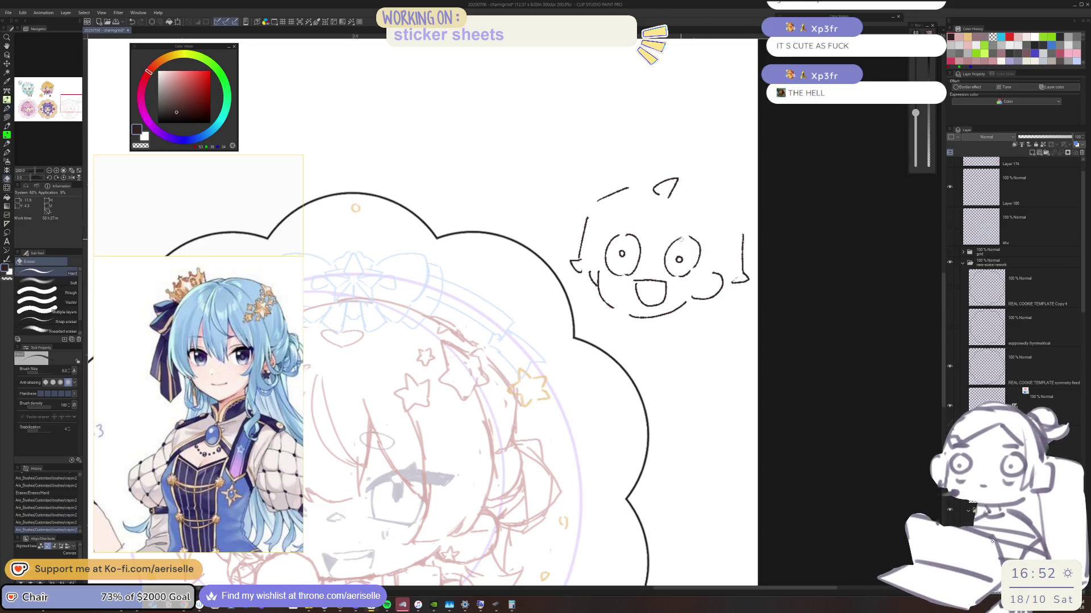
left_click_drag(668, 241, 704, 252)
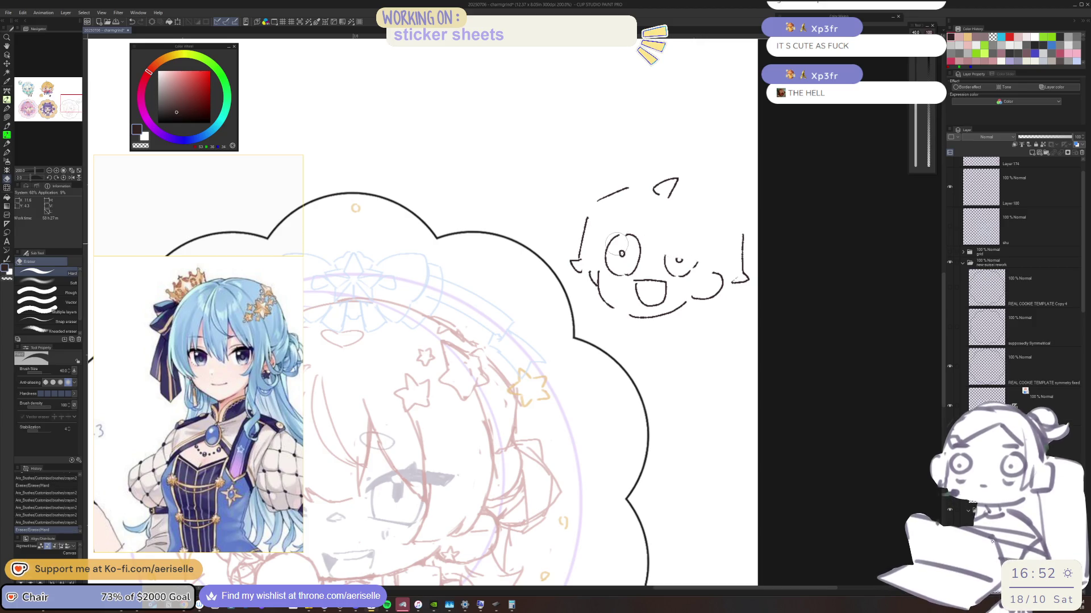
mouse_move(607, 242)
left_mouse_down()
mouse_move(653, 246)
mouse_move(622, 262)
mouse_move(699, 261)
mouse_move(679, 264)
left_mouse_up()
key("p")
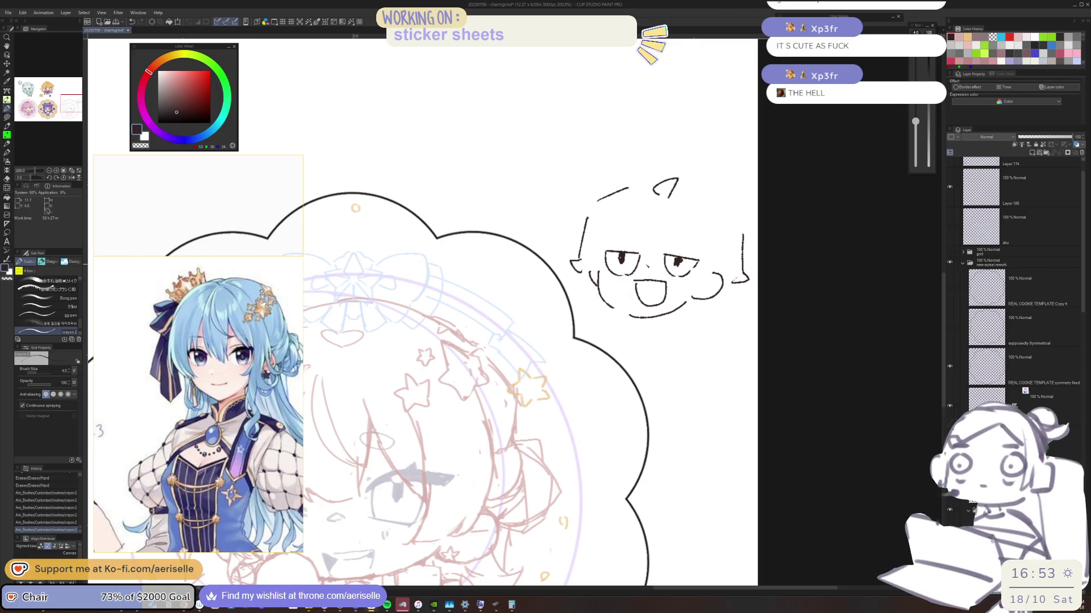
Step: Add a raised pointing hand beside the face and round glasses rims around both eyes
left_click_drag(575, 310, 586, 297)
mouse_move(574, 307)
left_mouse_down()
mouse_move(567, 316)
mouse_move(587, 322)
left_mouse_up()
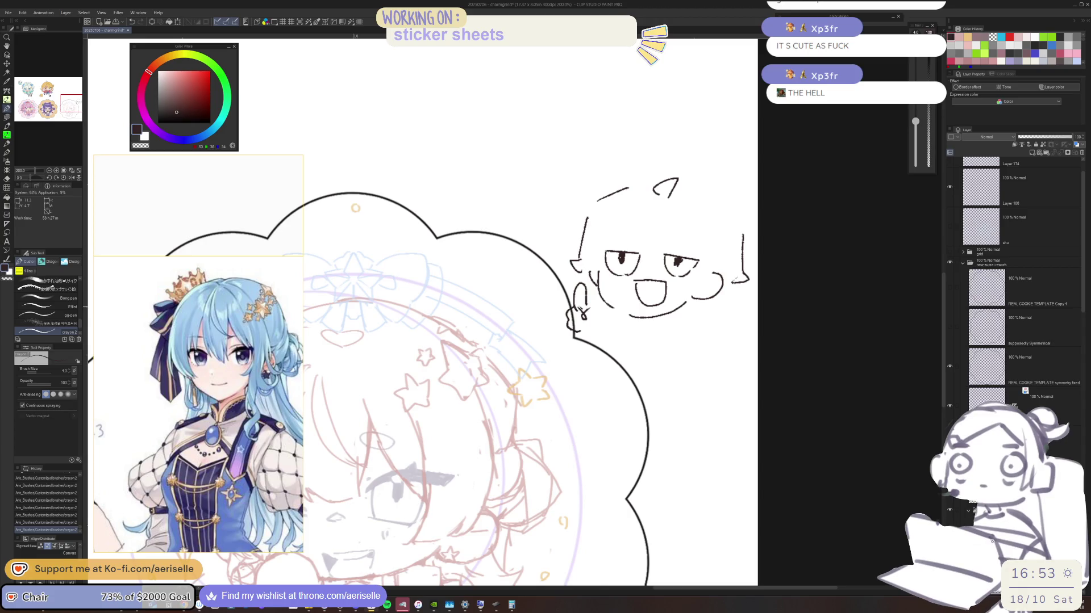
mouse_move(606, 261)
left_mouse_down()
mouse_move(639, 288)
mouse_move(625, 259)
mouse_move(681, 290)
left_mouse_up()
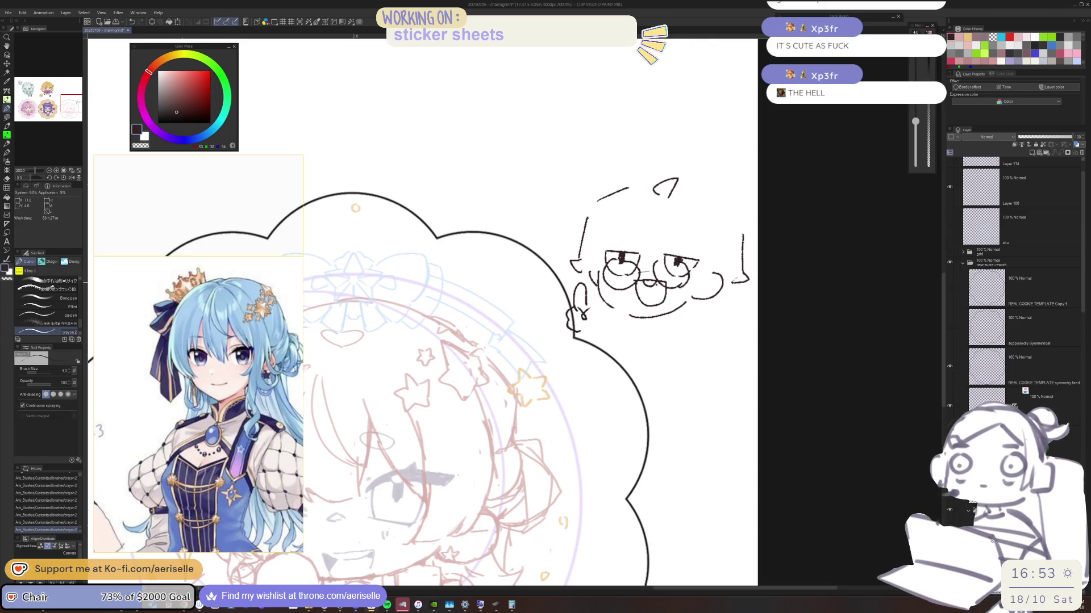
left_click_drag(697, 247, 693, 287)
key("ctrl+z")
Step: Move the head's right side further left and add small touch-up marks on the head and face
mouse_move(653, 196)
left_mouse_down()
mouse_move(678, 181)
mouse_move(666, 177)
mouse_move(717, 200)
mouse_move(745, 284)
left_mouse_up()
key("e")
key("p")
left_click_drag(734, 222, 736, 278)
left_click_drag(662, 179, 653, 204)
key("ctrl+z")
left_click_drag(597, 239, 598, 242)
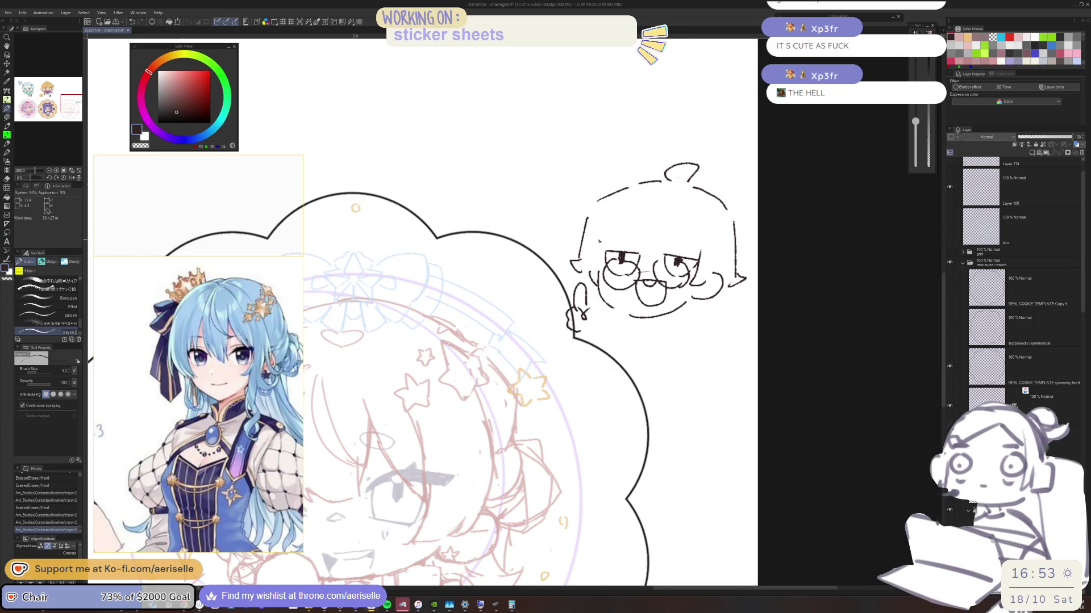
left_click_drag(580, 294, 611, 315)
scroll(674, 242, "up", 2)
Step: Draw eyebrows and a curved hair line with a strand, and erase the topknot bun
left_click_drag(653, 236, 710, 244)
key("ctrl+z")
left_click_drag(565, 226, 591, 223)
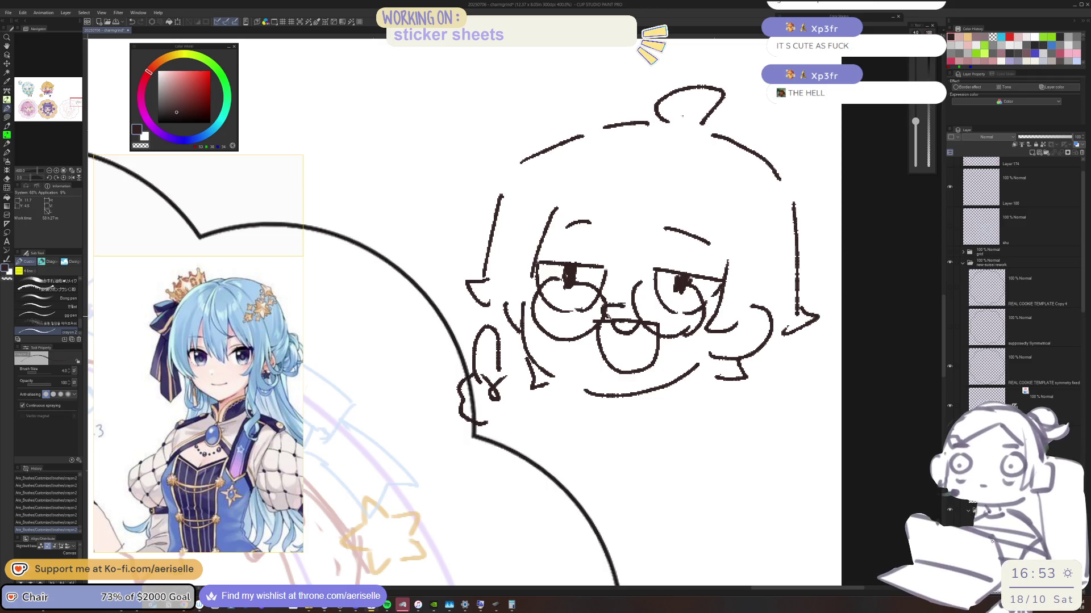
mouse_move(569, 200)
left_mouse_down()
mouse_move(563, 194)
mouse_move(640, 151)
mouse_move(640, 170)
left_mouse_up()
mouse_move(658, 170)
left_mouse_down()
mouse_move(661, 184)
mouse_move(719, 219)
left_mouse_up()
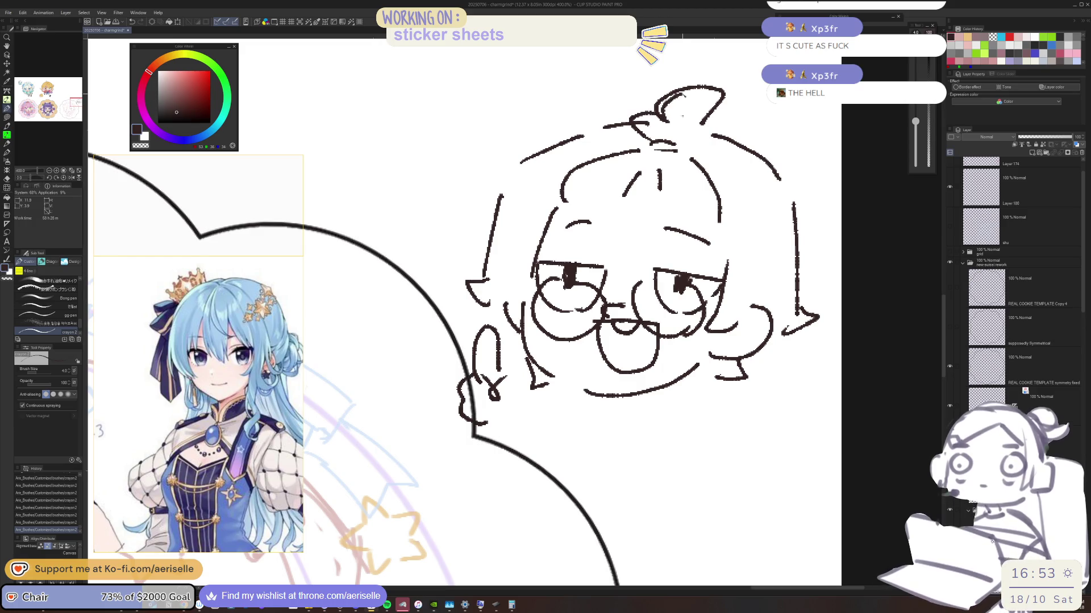
key("e")
mouse_move(659, 117)
left_mouse_down()
mouse_move(706, 97)
mouse_move(670, 105)
mouse_move(705, 120)
mouse_move(694, 144)
left_mouse_up()
key("p")
Step: Try smile lines along the chin, then erase most of the old smile
scroll(573, 483, "down", 3)
scroll(573, 483, "up", 5)
left_click_drag(562, 280, 602, 295)
scroll(570, 287, "down", 3)
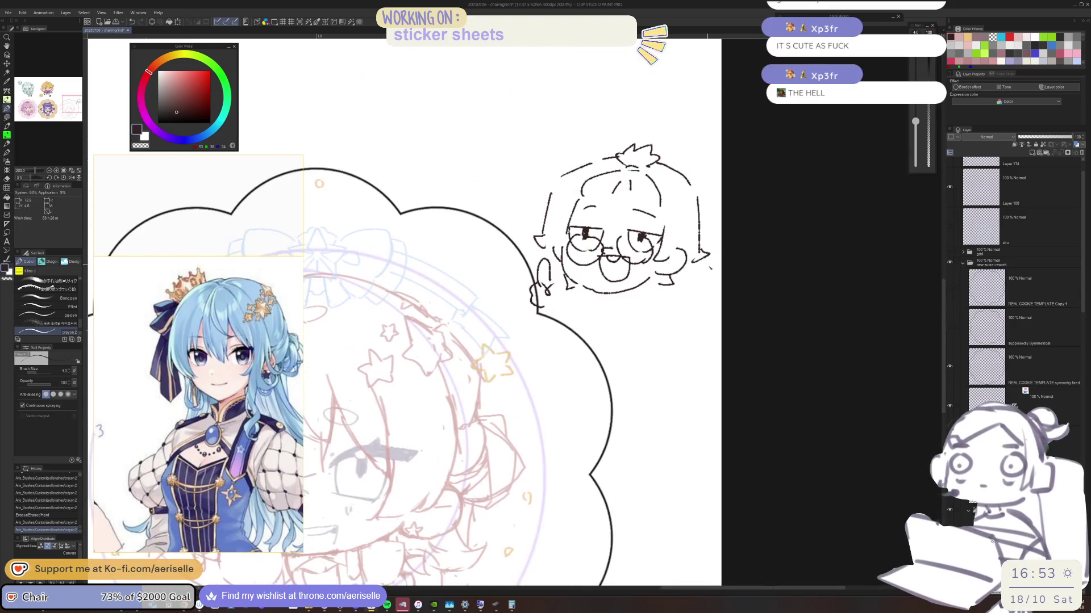
scroll(571, 287, "up", 3)
key("ctrl+z")
mouse_move(515, 331)
left_mouse_down()
mouse_move(721, 313)
mouse_move(749, 296)
mouse_move(585, 340)
mouse_move(764, 293)
left_mouse_up()
key("ctrl+z")
key("e")
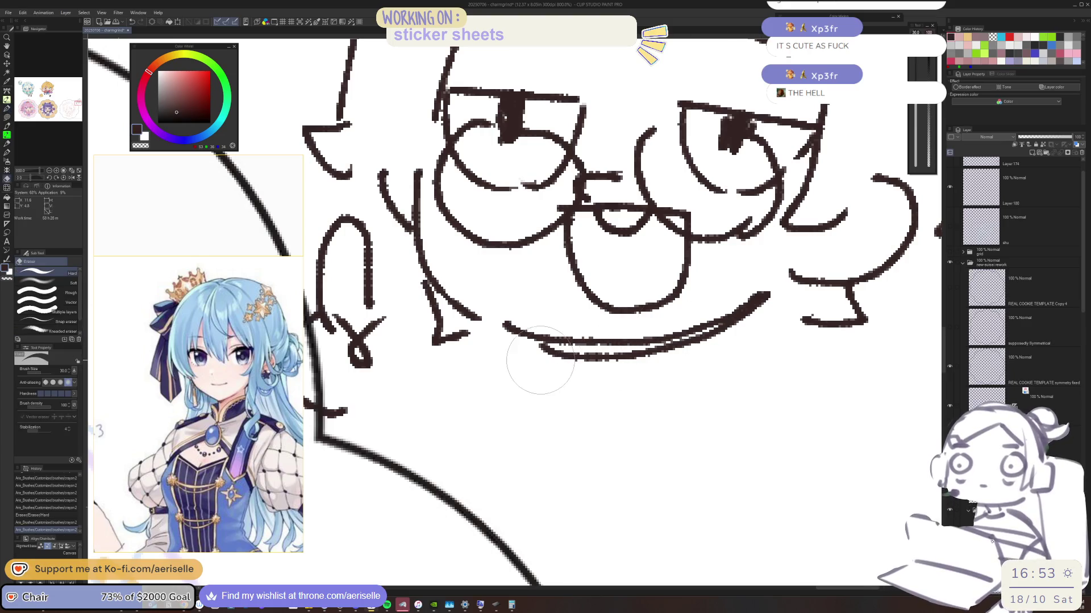
left_click_drag(538, 360, 755, 320)
Step: Redraw a shorter smile with a cheek stroke, plus short chin and neck strokes
key("p")
mouse_move(579, 339)
left_mouse_down()
mouse_move(701, 334)
mouse_move(780, 287)
left_mouse_up()
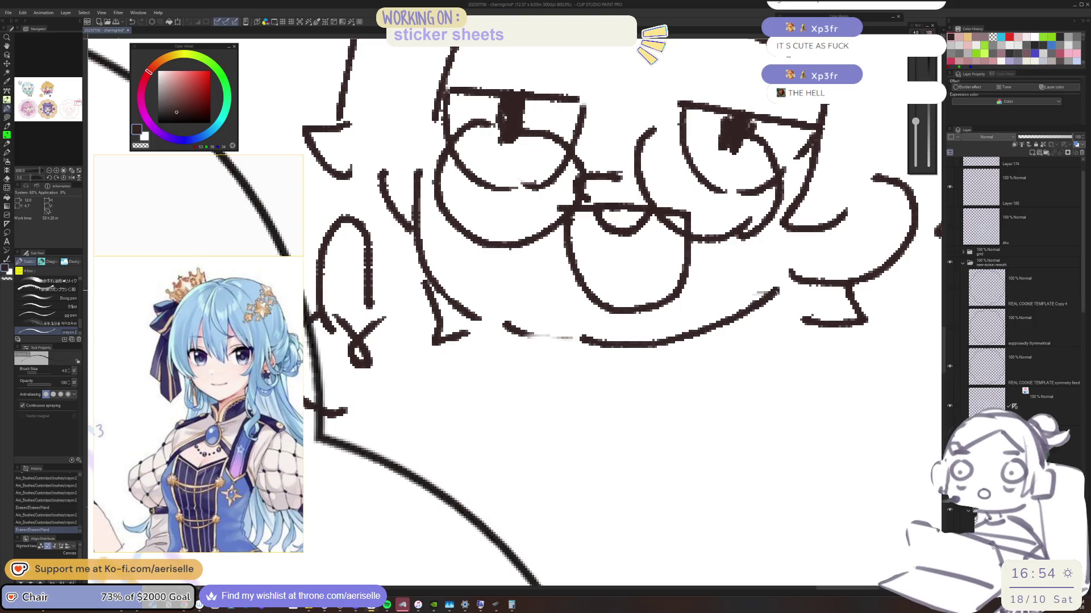
key("ctrl+z")
left_click_drag(717, 328, 789, 275)
mouse_move(625, 342)
left_mouse_down()
mouse_move(701, 336)
mouse_move(755, 315)
left_mouse_up()
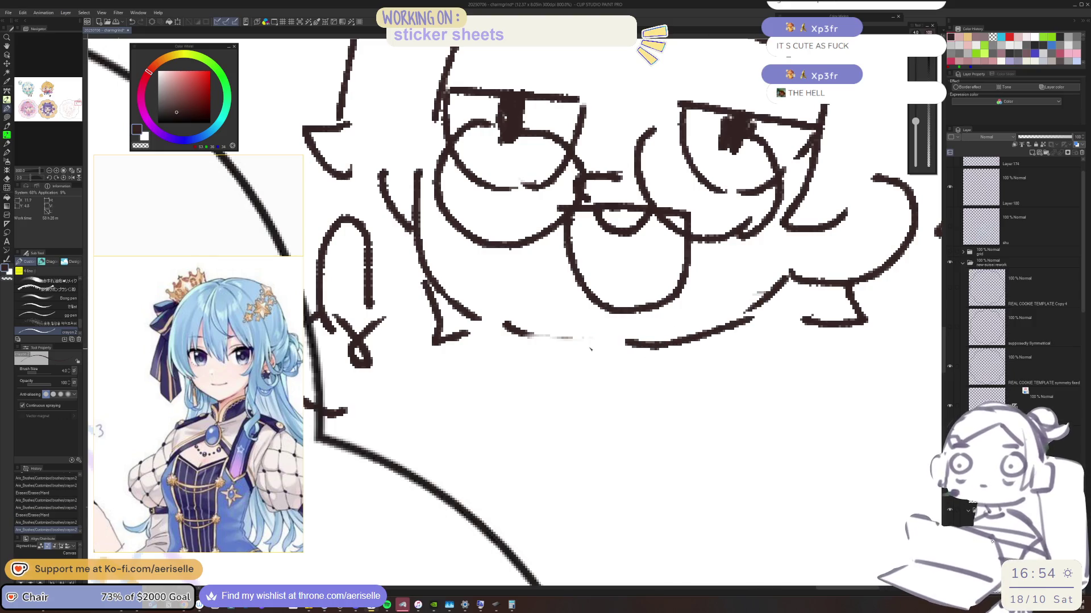
left_click_drag(579, 341, 613, 392)
left_click_drag(713, 335, 720, 368)
Step: Sketch a small pointing hand beside the doodle's face
scroll(751, 335, "down", 4)
left_click_drag(751, 335, 686, 340)
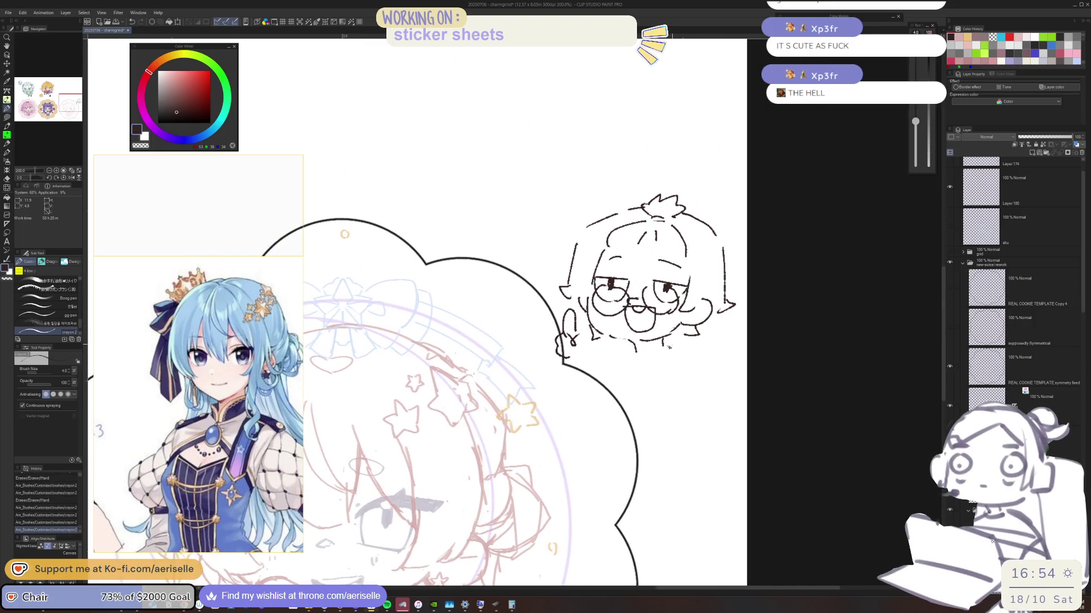
scroll(545, 346, "up", 2)
key("e")
mouse_move(562, 364)
left_mouse_down()
mouse_move(585, 335)
mouse_move(613, 347)
mouse_move(546, 341)
mouse_move(562, 371)
left_mouse_up()
key("p")
mouse_move(586, 320)
left_mouse_down()
mouse_move(594, 342)
mouse_move(620, 336)
mouse_move(593, 337)
mouse_move(619, 323)
mouse_move(622, 341)
left_mouse_up()
key("e")
key("p")
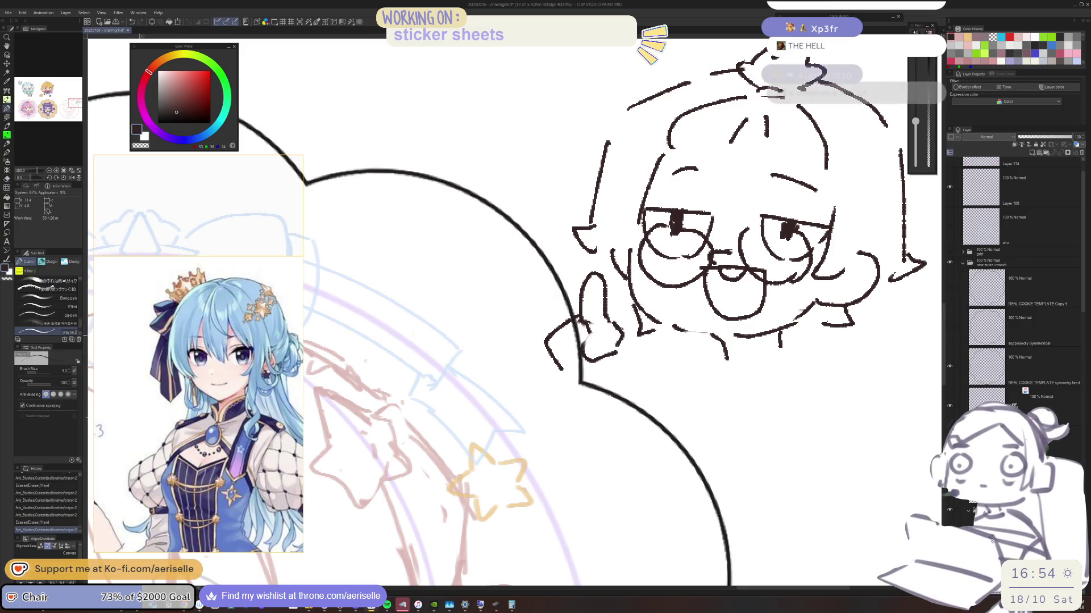
Step: Refine the pointing hand, trimming its sketch lines and adding a stroke near the thumb
scroll(597, 227, "down", 2)
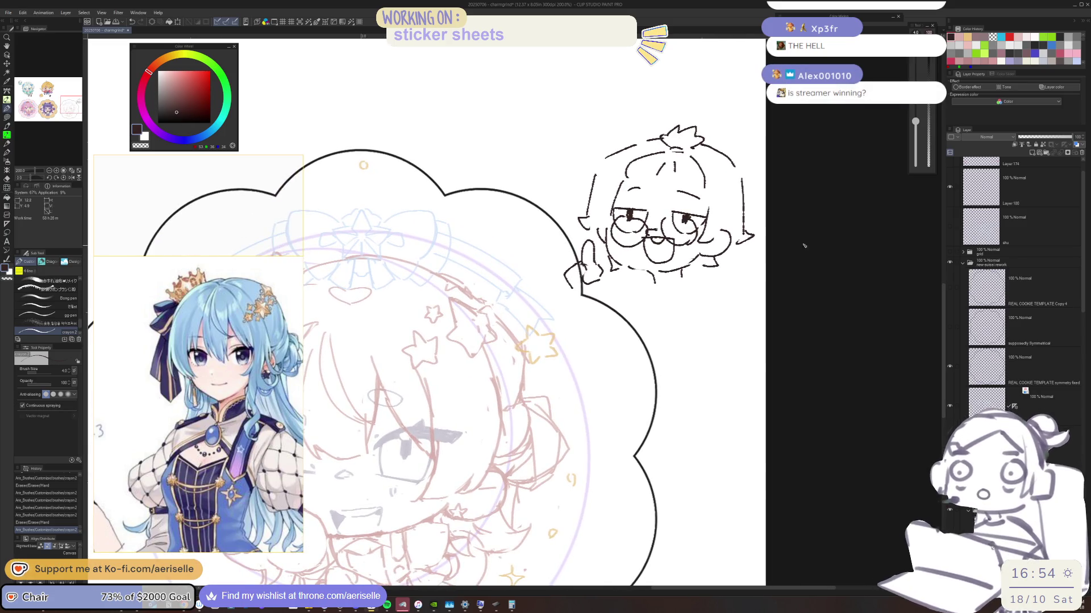
scroll(585, 273, "up", 2)
key("e")
mouse_move(625, 259)
left_mouse_down()
mouse_move(585, 287)
mouse_move(636, 227)
mouse_move(684, 294)
left_mouse_up()
key("p")
scroll(605, 267, "up", 1)
key("ctrl+z")
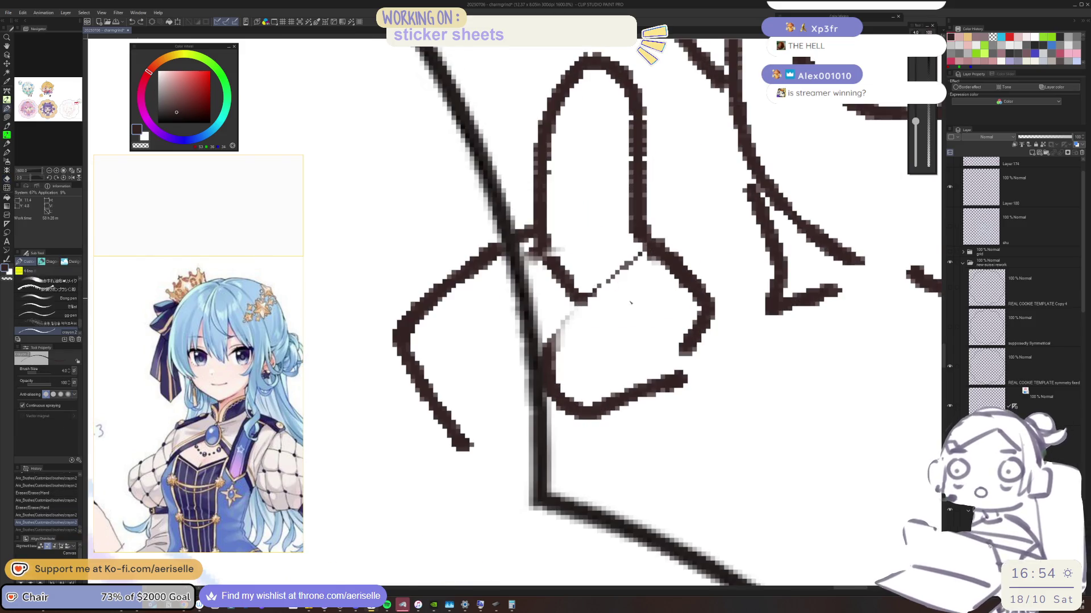
scroll(678, 313, "down", 3)
scroll(673, 326, "up", 3)
scroll(672, 329, "down", 2)
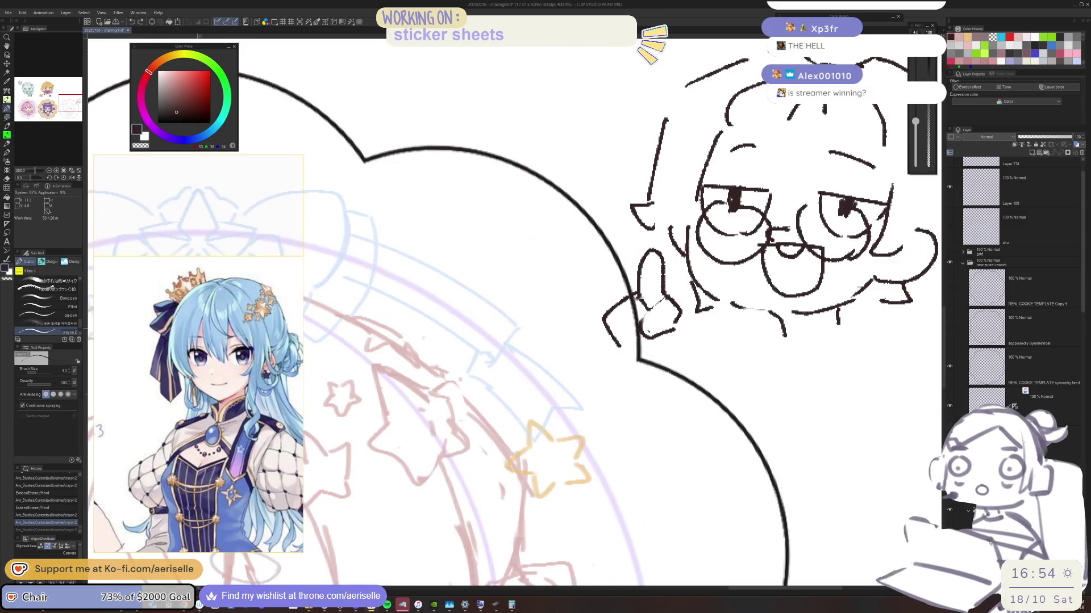
mouse_move(620, 352)
left_mouse_down()
mouse_move(646, 340)
mouse_move(652, 352)
mouse_move(640, 352)
left_mouse_up()
scroll(641, 352, "down", 3)
scroll(622, 276, "up", 5)
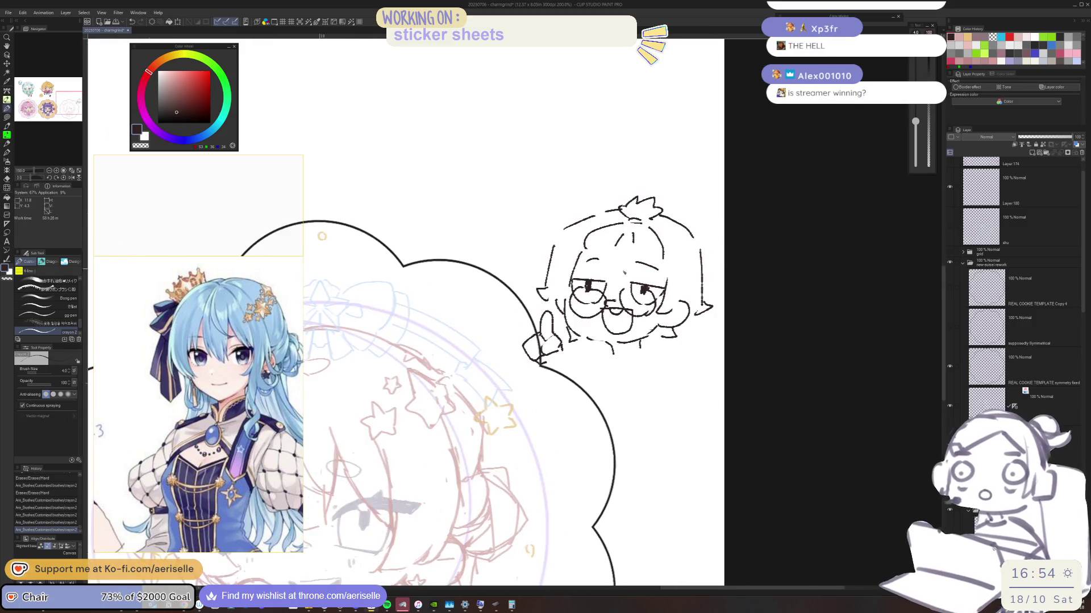
Step: Close both eyebrows into ovals above the eyes
mouse_move(681, 226)
left_mouse_down()
mouse_move(675, 259)
mouse_move(748, 239)
left_mouse_up()
mouse_move(487, 222)
left_mouse_down()
mouse_move(534, 256)
mouse_move(544, 219)
left_mouse_up()
scroll(544, 219, "down", 4)
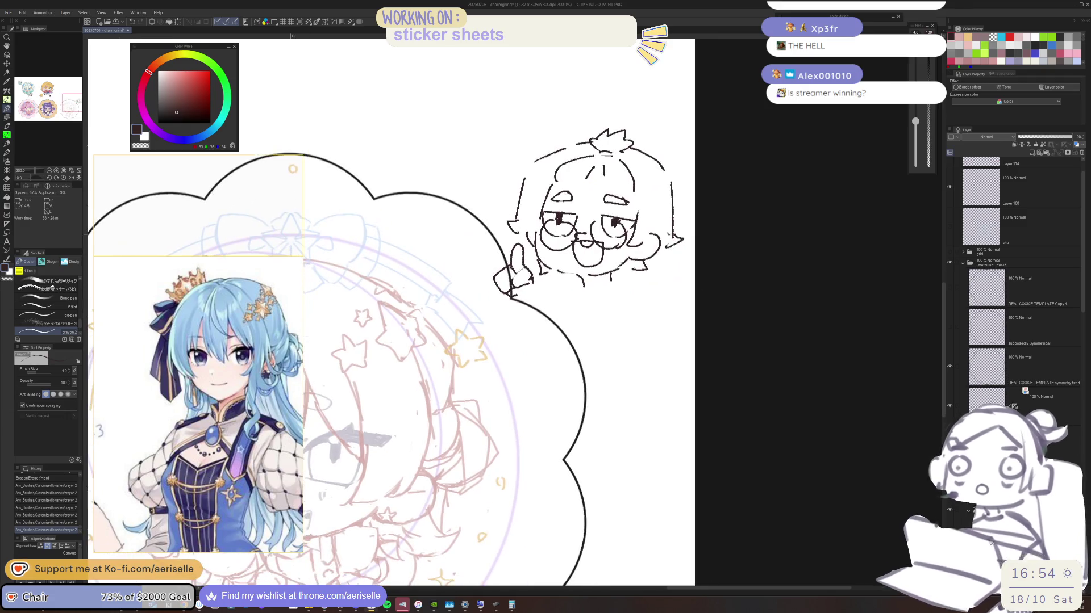
scroll(568, 262, "up", 2)
left_click_drag(547, 279, 590, 285)
key("ctrl+z")
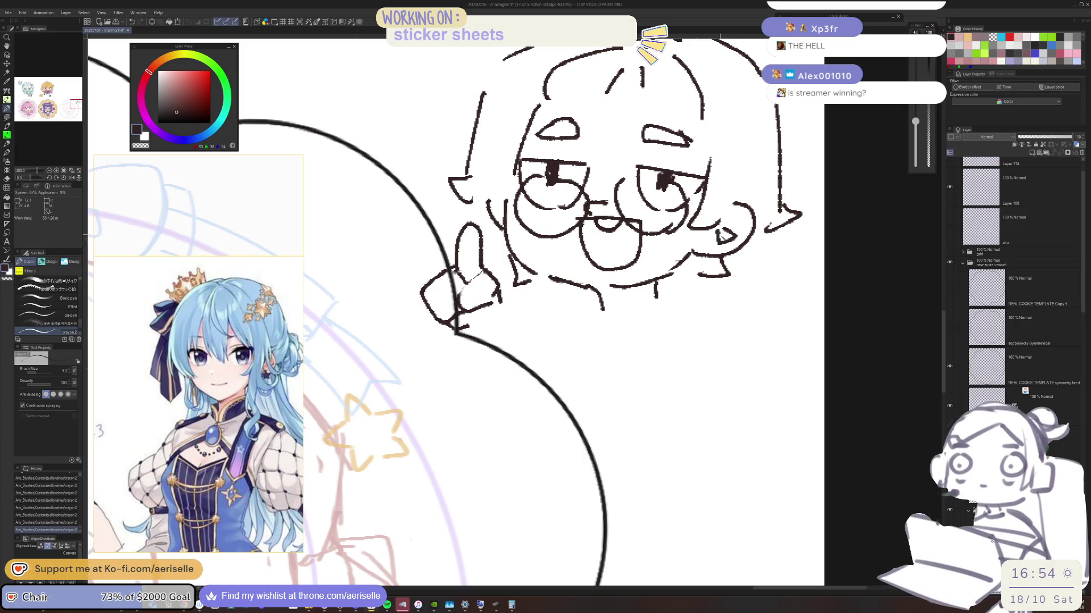
Step: Draw diagonal cheek lines, redraw the chin curve, and add a neck line
left_click_drag(718, 258, 693, 318)
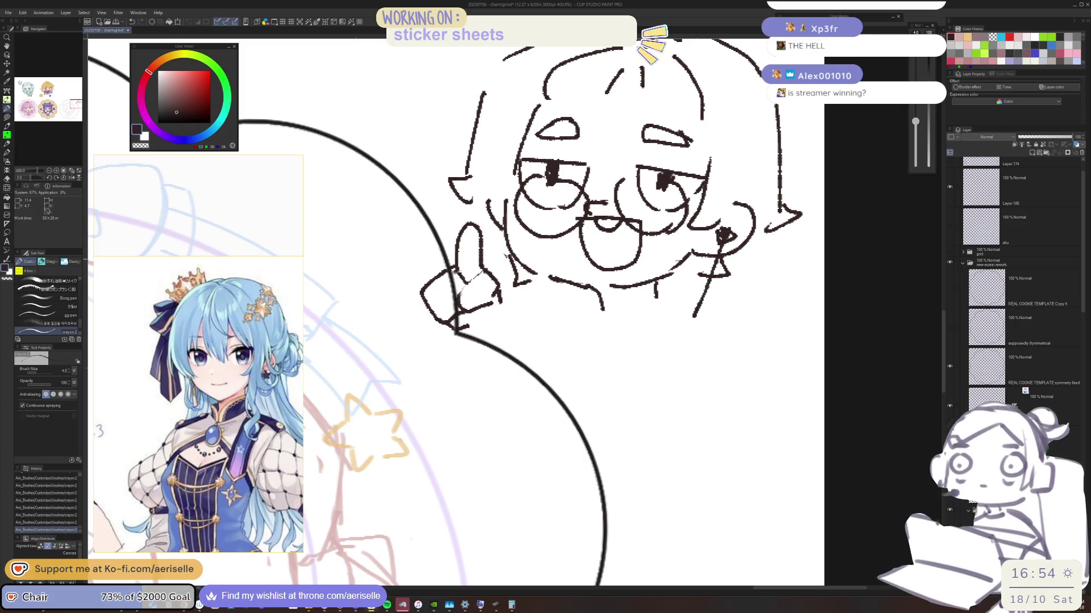
mouse_move(499, 228)
left_mouse_down()
mouse_move(525, 310)
mouse_move(570, 354)
mouse_move(696, 322)
left_mouse_up()
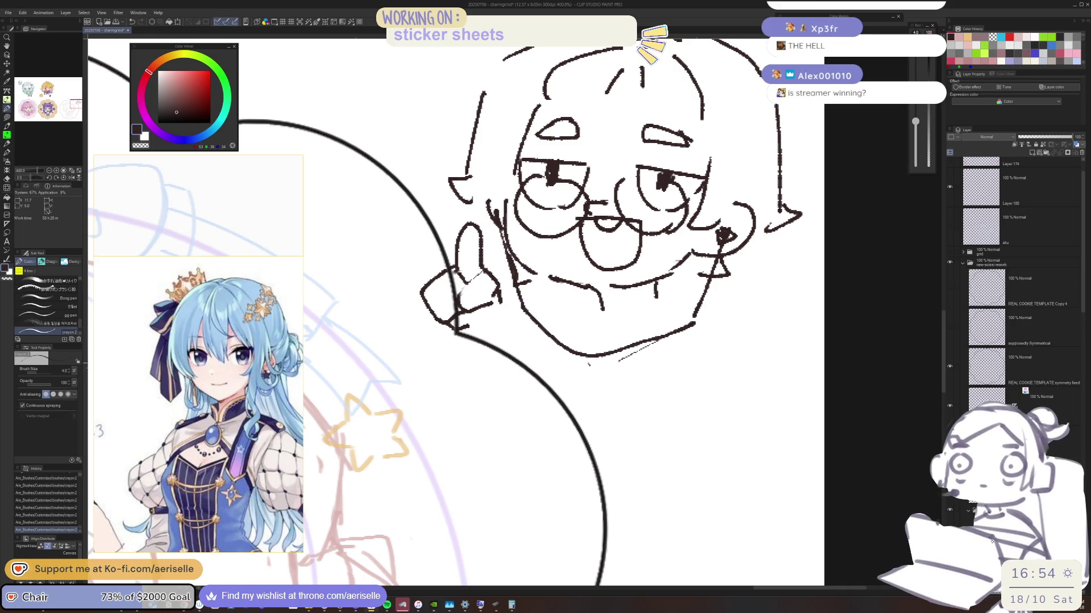
key("ctrl+z")
key("ctrl+z")
mouse_move(521, 307)
left_mouse_down()
mouse_move(637, 343)
mouse_move(687, 321)
left_mouse_up()
left_click_drag(594, 354, 599, 452)
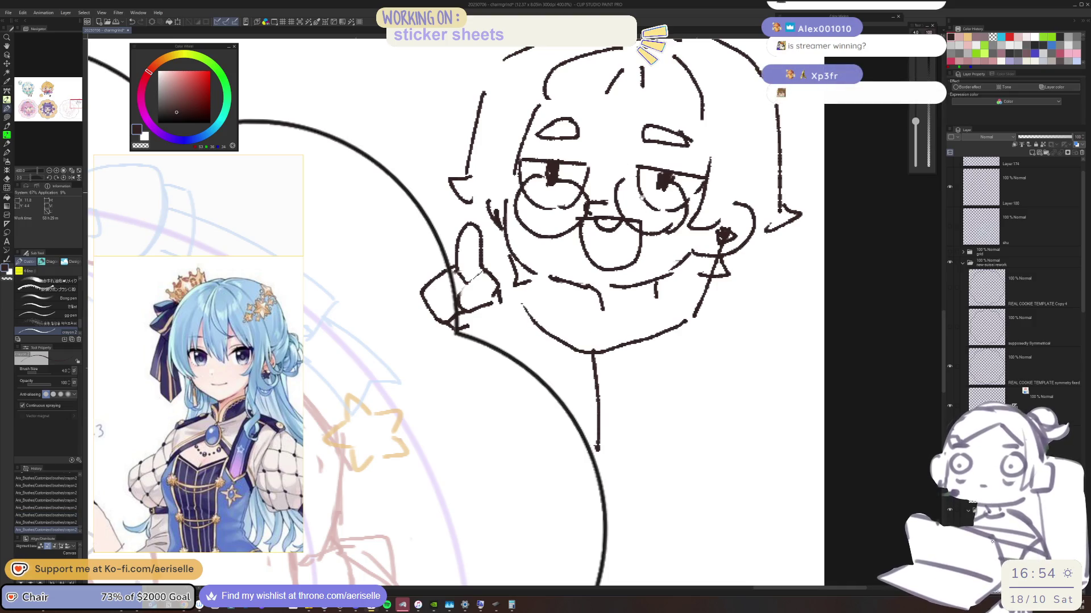
Step: Erase the spiky hair and draw a small rectangular hair clip on the head
left_click_drag(647, 202, 659, 292)
key("e")
mouse_move(549, 170)
left_mouse_down()
mouse_move(609, 151)
mouse_move(692, 153)
mouse_move(693, 103)
mouse_move(676, 96)
left_mouse_up()
key("p")
left_click_drag(538, 150, 630, 139)
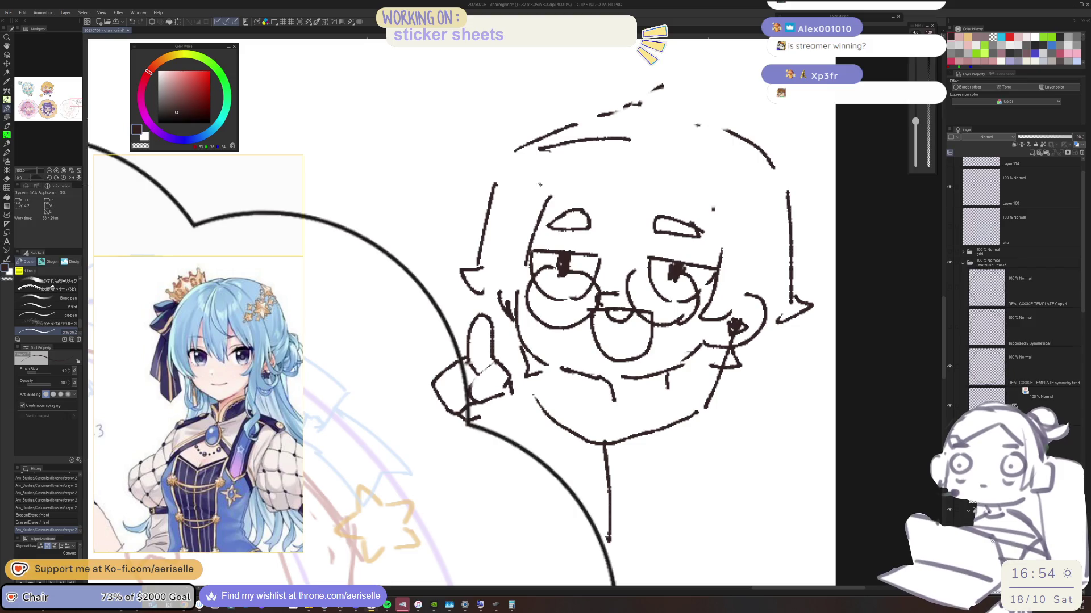
key("ctrl+z")
mouse_move(543, 151)
left_mouse_down()
mouse_move(561, 180)
mouse_move(552, 184)
mouse_move(656, 145)
mouse_move(715, 214)
mouse_move(753, 217)
mouse_move(708, 232)
mouse_move(712, 298)
mouse_move(717, 288)
mouse_move(701, 318)
left_mouse_up()
Step: Redraw the face sides: a new right side line and a reworked left side and cheek
key("e")
key("b")
mouse_move(720, 233)
left_mouse_down()
mouse_move(742, 287)
mouse_move(776, 266)
mouse_move(745, 290)
left_mouse_up()
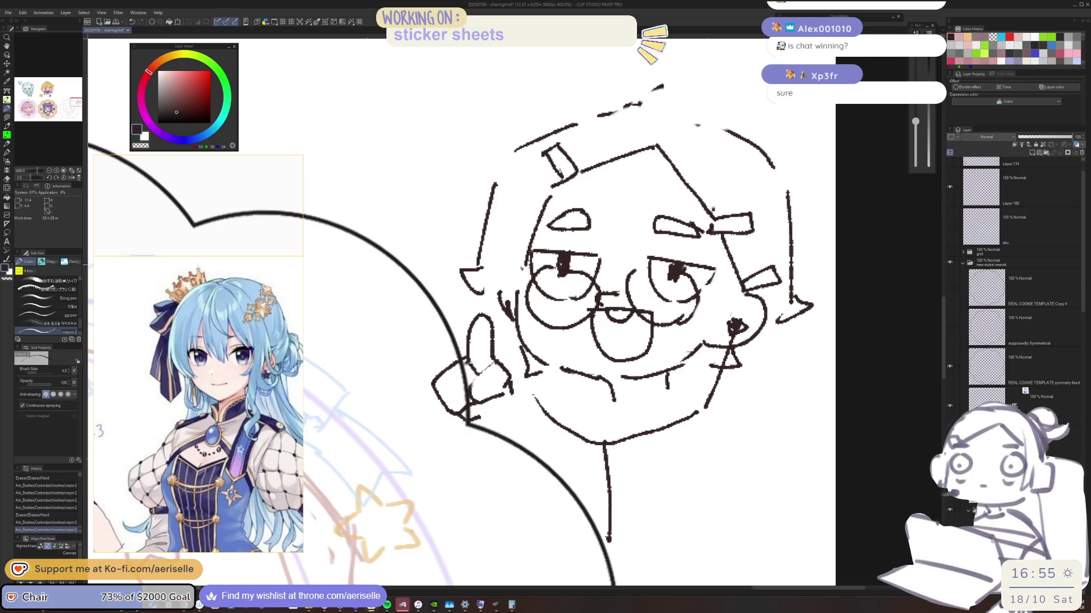
key("e")
mouse_move(546, 187)
left_mouse_down()
mouse_move(514, 261)
mouse_move(548, 186)
mouse_move(510, 257)
mouse_move(490, 267)
mouse_move(510, 319)
left_mouse_up()
key("b")
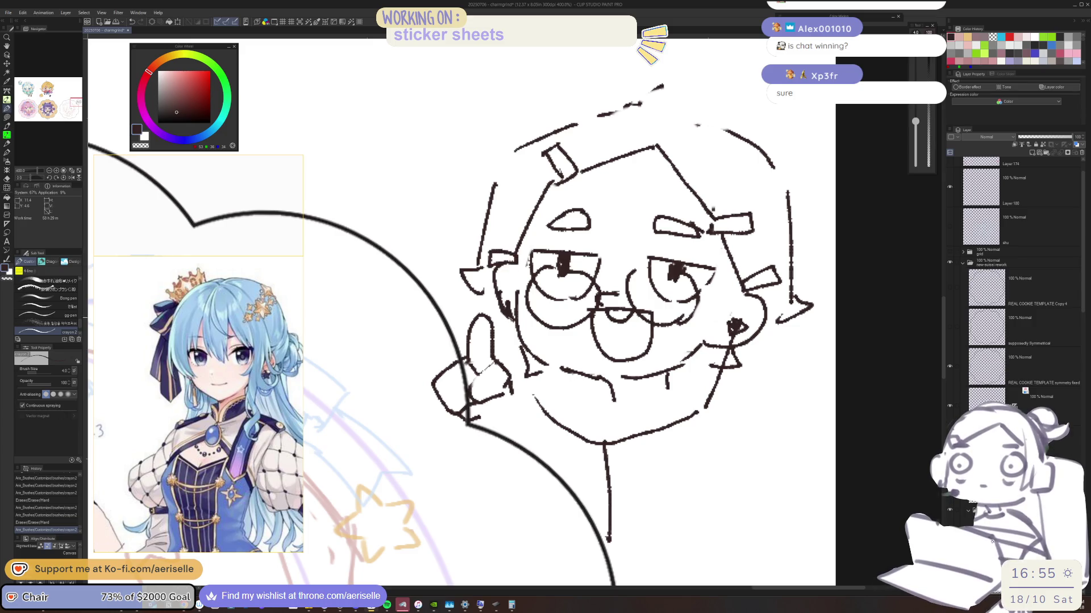
key("e")
mouse_move(503, 280)
left_mouse_down()
mouse_move(519, 318)
mouse_move(485, 309)
left_mouse_up()
key("b")
scroll(556, 282, "down", 3)
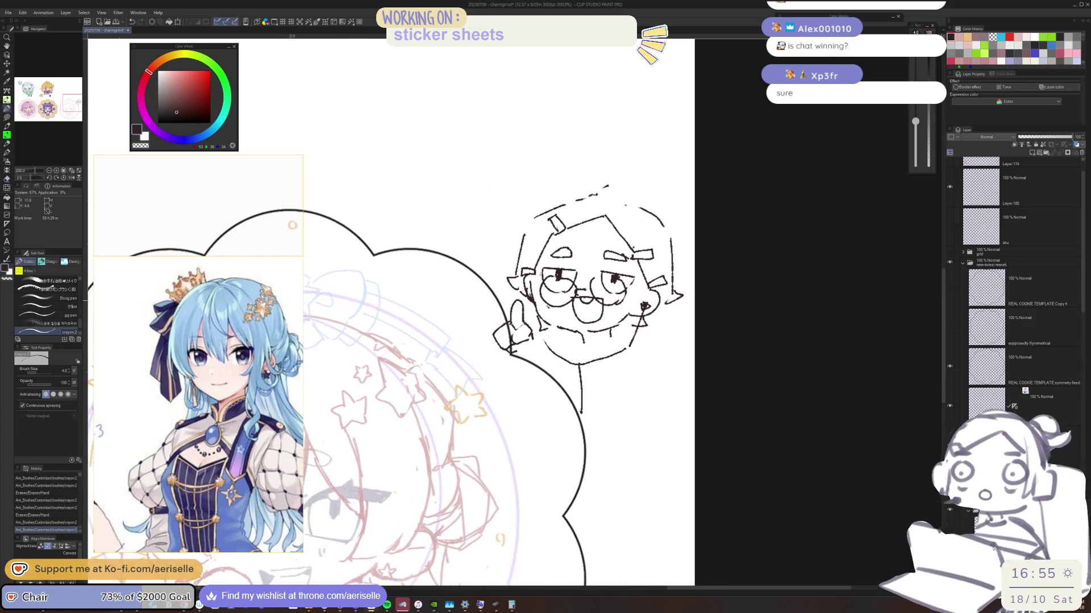
Step: Draw a hair tuft on top of the doodle's head
scroll(619, 184, "up", 3)
mouse_move(593, 211)
left_mouse_down()
mouse_move(608, 176)
mouse_move(608, 213)
mouse_move(617, 202)
mouse_move(521, 218)
left_mouse_up()
key("e")
key("p")
scroll(608, 170, "down", 3)
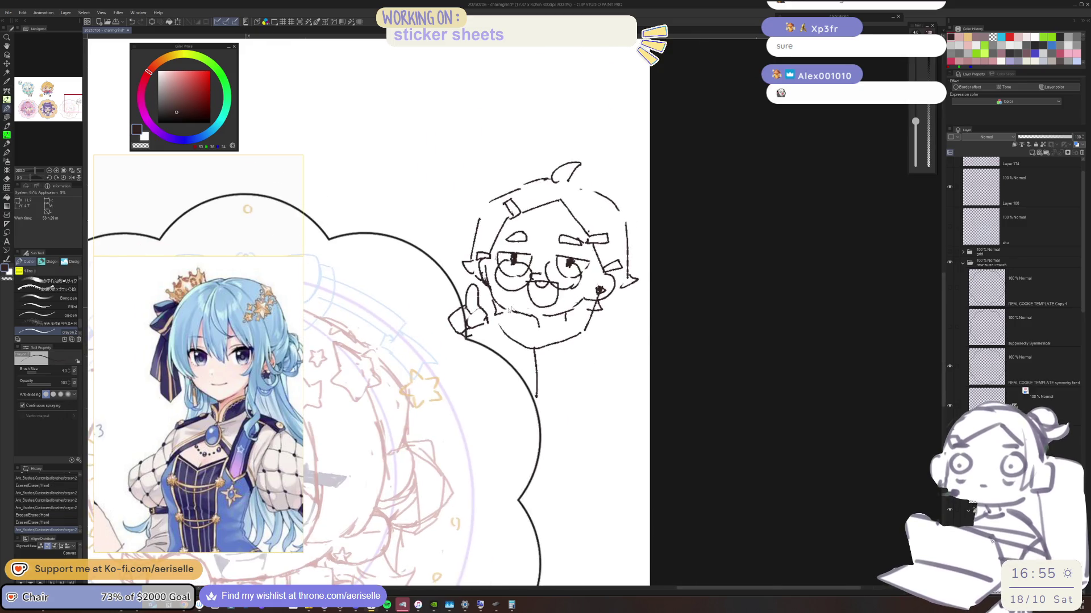
scroll(497, 261, "up", 3)
Step: Clean up the chin and redraw the lower right cheek curve
left_click_drag(493, 311, 548, 332)
key("ctrl+z")
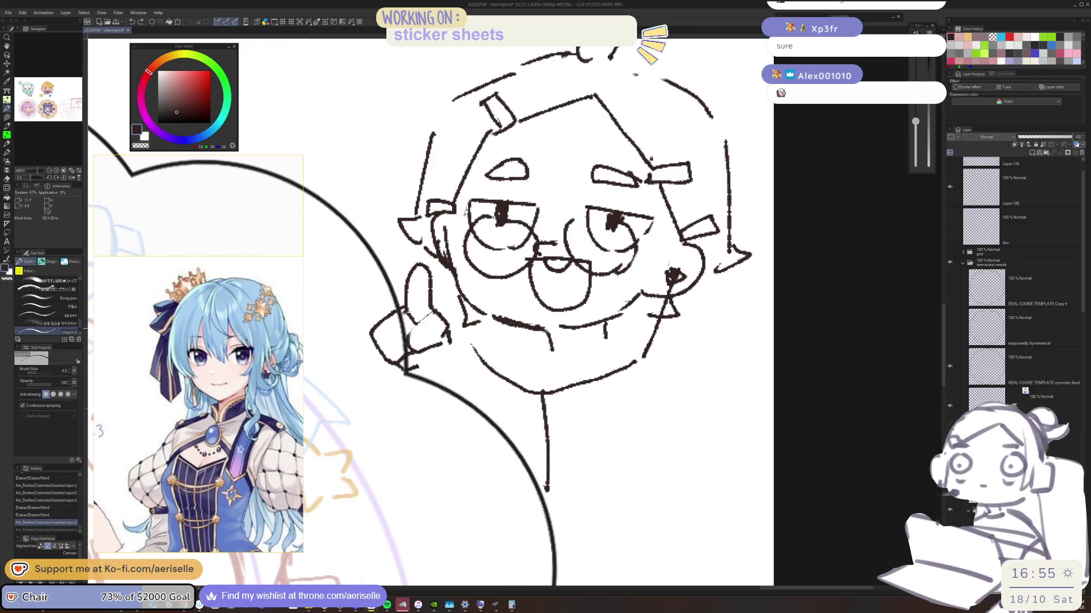
mouse_move(639, 292)
left_mouse_down()
mouse_move(607, 340)
mouse_move(630, 339)
left_mouse_up()
key("e")
key("p")
key("e")
mouse_move(554, 327)
left_mouse_down()
mouse_move(625, 315)
mouse_move(624, 327)
left_mouse_up()
key("p")
scroll(655, 302, "down", 4)
scroll(569, 277, "up", 4)
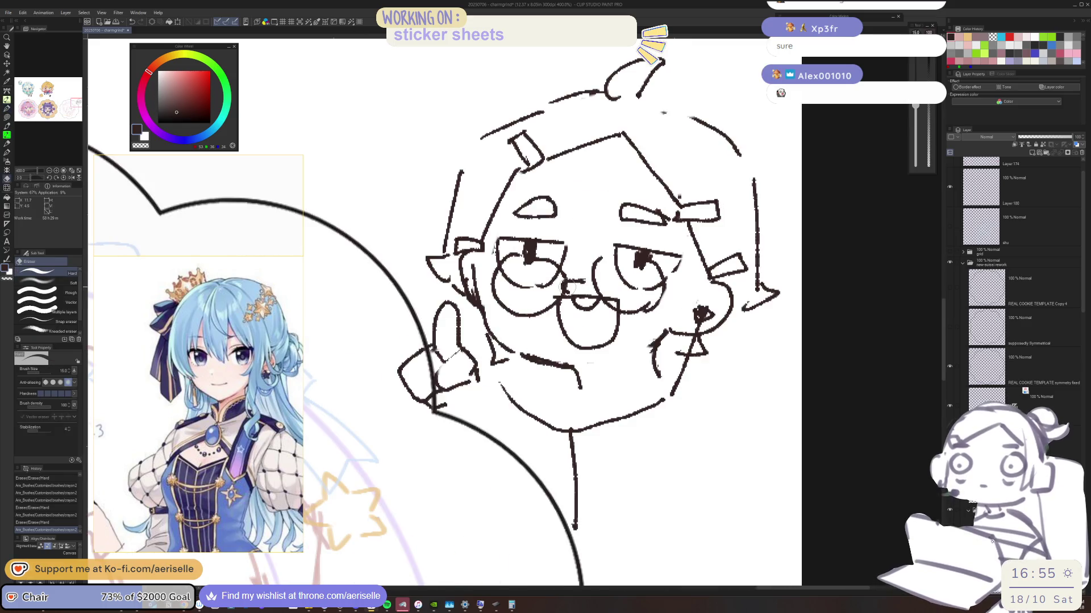
Step: Tidy the nose area, erasing the small marks beside it
left_click_drag(557, 279, 575, 290)
scroll(570, 276, "down", 3)
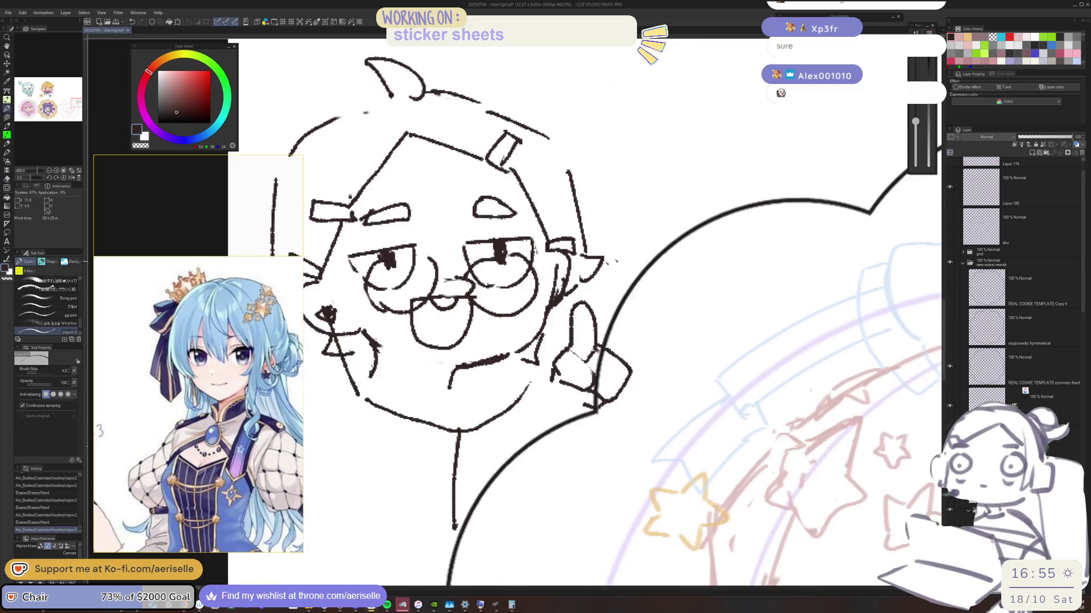
scroll(589, 282, "up", 3)
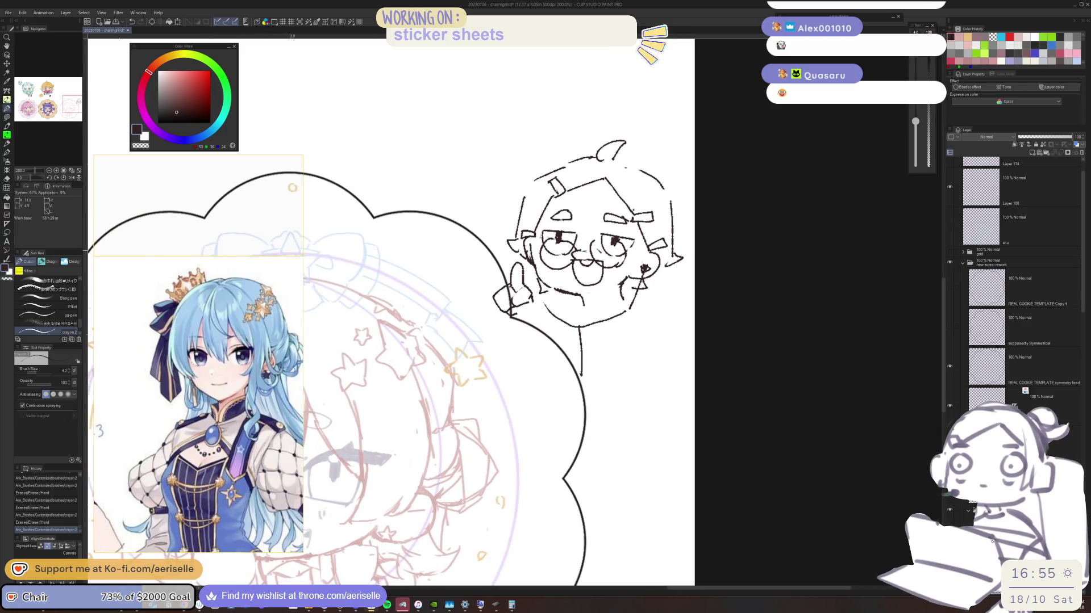
left_click_drag(646, 277, 660, 368)
key("e")
mouse_move(586, 358)
left_mouse_down()
mouse_move(602, 353)
mouse_move(585, 350)
left_mouse_up()
mouse_move(597, 350)
left_mouse_down()
mouse_move(578, 349)
mouse_move(590, 360)
mouse_move(612, 336)
mouse_move(572, 361)
left_mouse_up()
key("p")
key("e")
key("p")
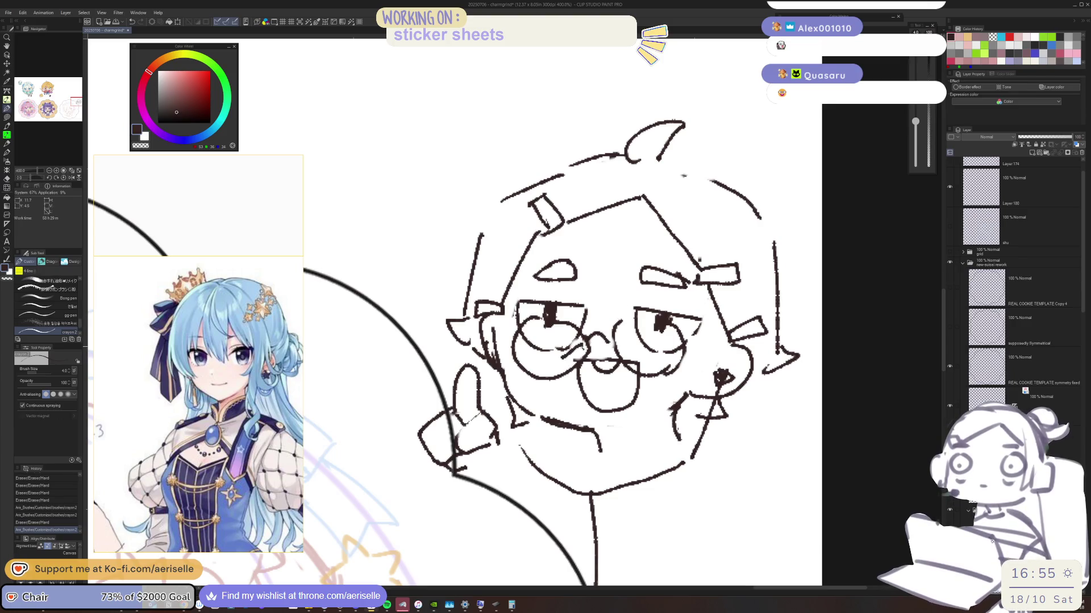
Step: Add small strokes near the glasses and mouth, darken the right pupil, and mark the right cheek
left_click_drag(629, 341, 652, 356)
key("ctrl+minus")
key("ctrl+plus")
key("ctrl+plus")
key("ctrl+minus")
left_click_drag(568, 311, 575, 319)
key("ctrl+minus")
key("ctrl+plus")
key("ctrl+plus")
left_click_drag(522, 242, 532, 252)
left_click_drag(654, 267, 659, 257)
mouse_move(721, 241)
left_mouse_down()
mouse_move(707, 284)
mouse_move(629, 296)
left_mouse_up()
key("ctrl+minus")
key("ctrl+minus")
key("ctrl+plus")
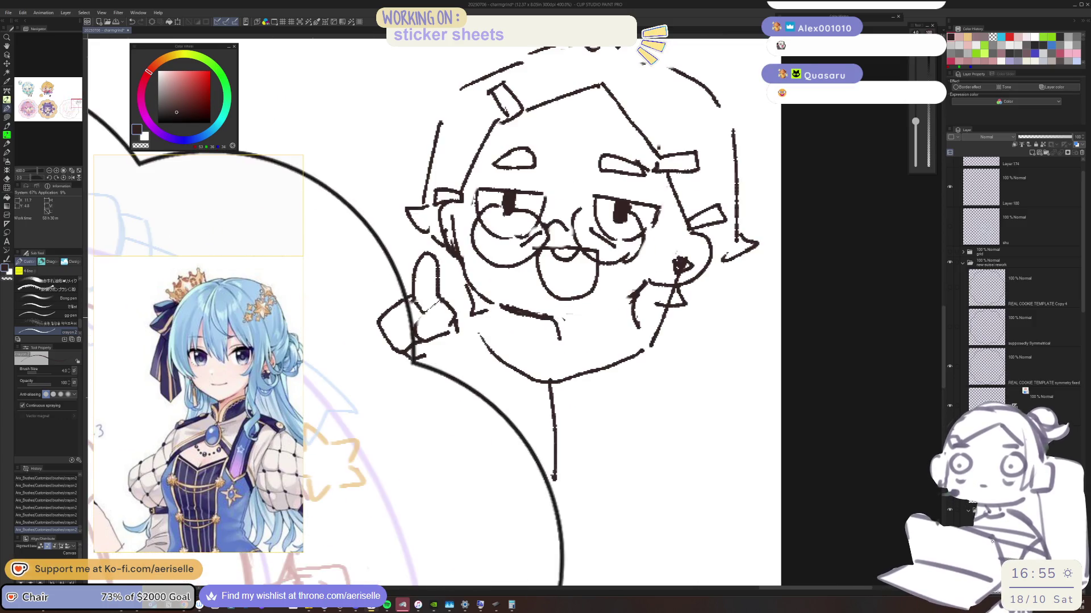
key("ctrl+minus")
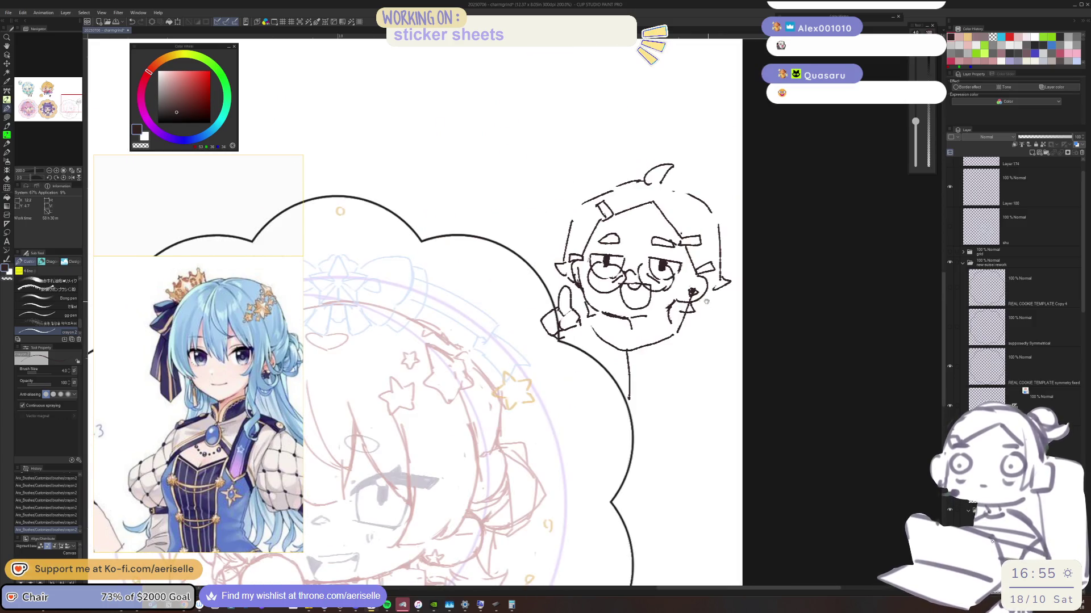
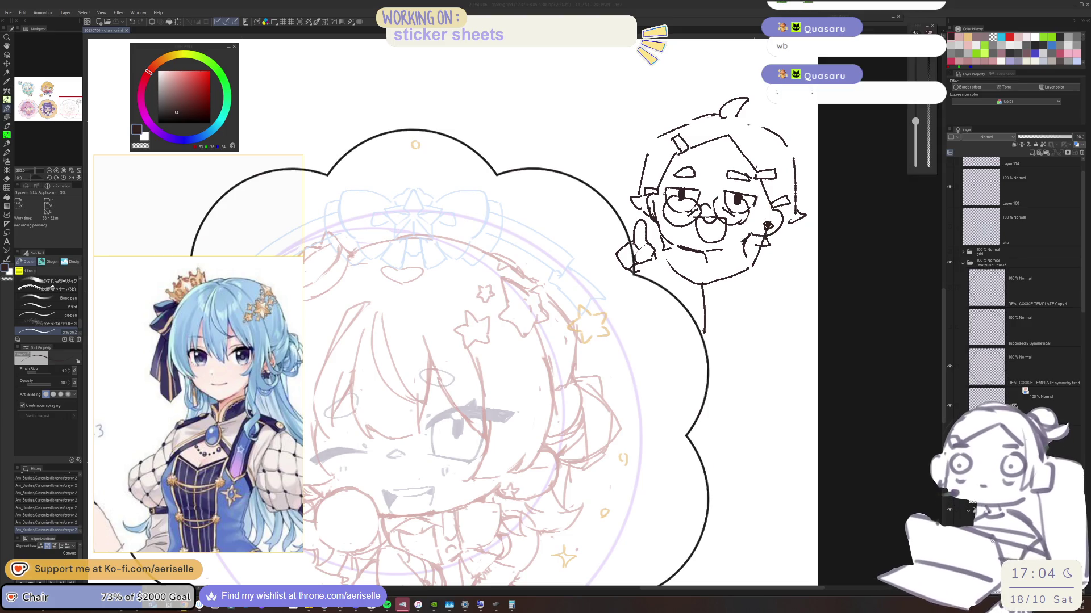
Step: Lasso the small face doodle and cut and paste it away from the cookie outline, then deselect
left_click(892, 410)
scroll(892, 410, "down", 2)
key("m")
mouse_move(675, 216)
left_mouse_down()
mouse_move(672, 228)
mouse_move(849, 142)
mouse_move(687, 147)
left_mouse_up()
key("ctrl+x")
key("ctrl+v")
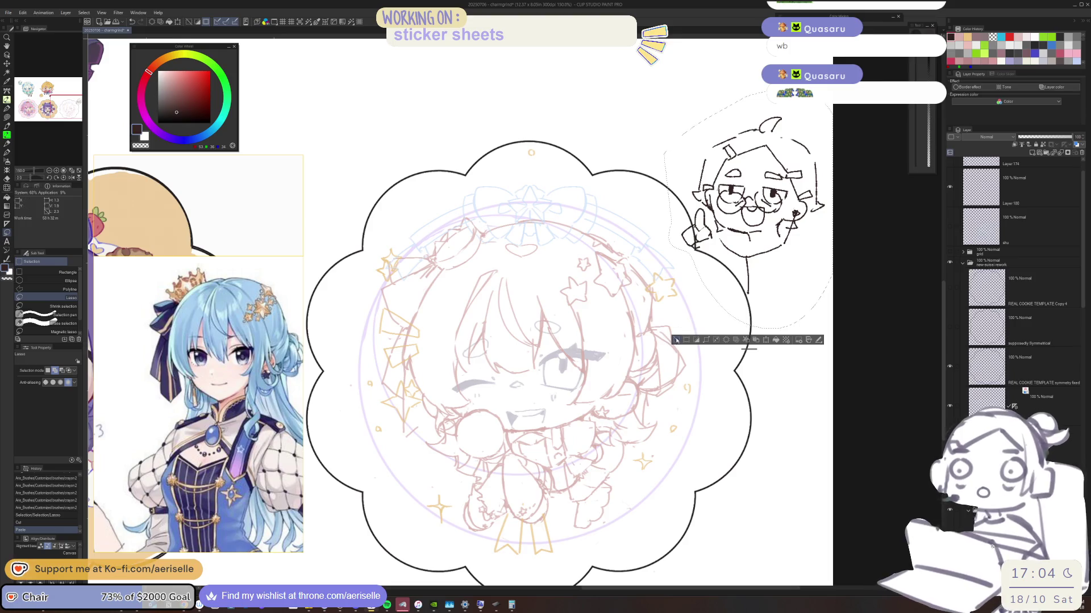
left_click(676, 340)
Step: Zoom to the chibi's head, pick the sketch's pink as the drawing colour, and save
left_click_drag(435, 238, 492, 158)
scroll(492, 158, "up", 4)
key("o")
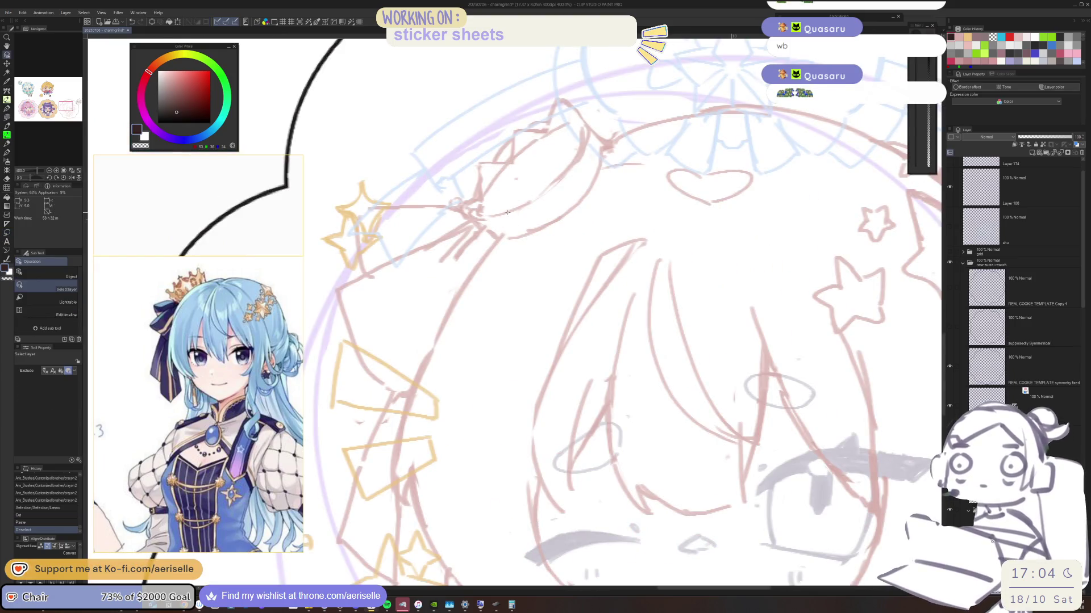
left_click_drag(524, 202, 498, 297)
left_click(483, 238, "alt")
key("ctrl+s")
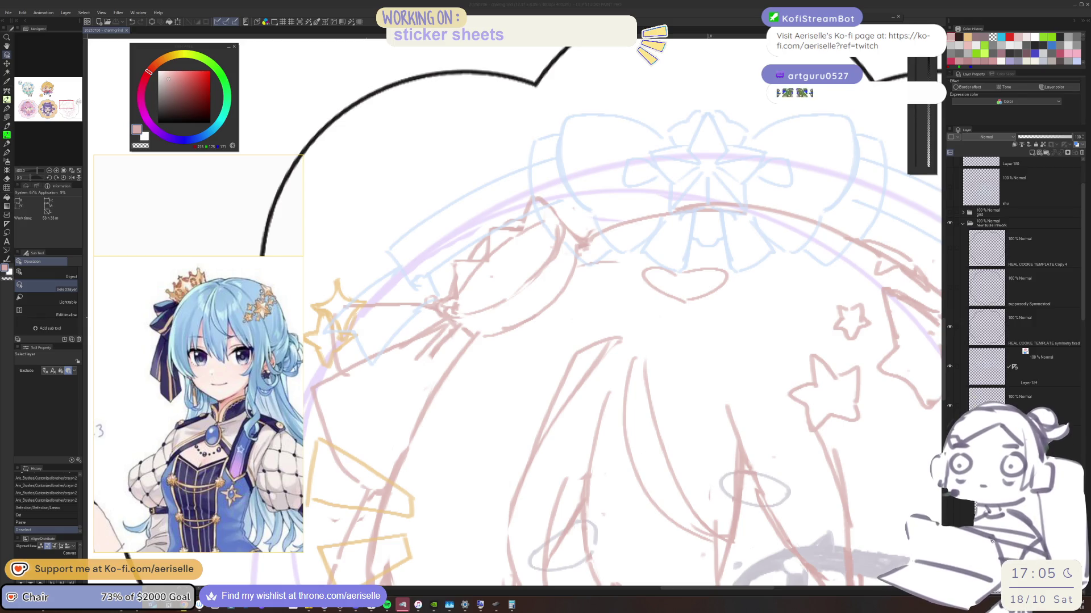
left_click(501, 304)
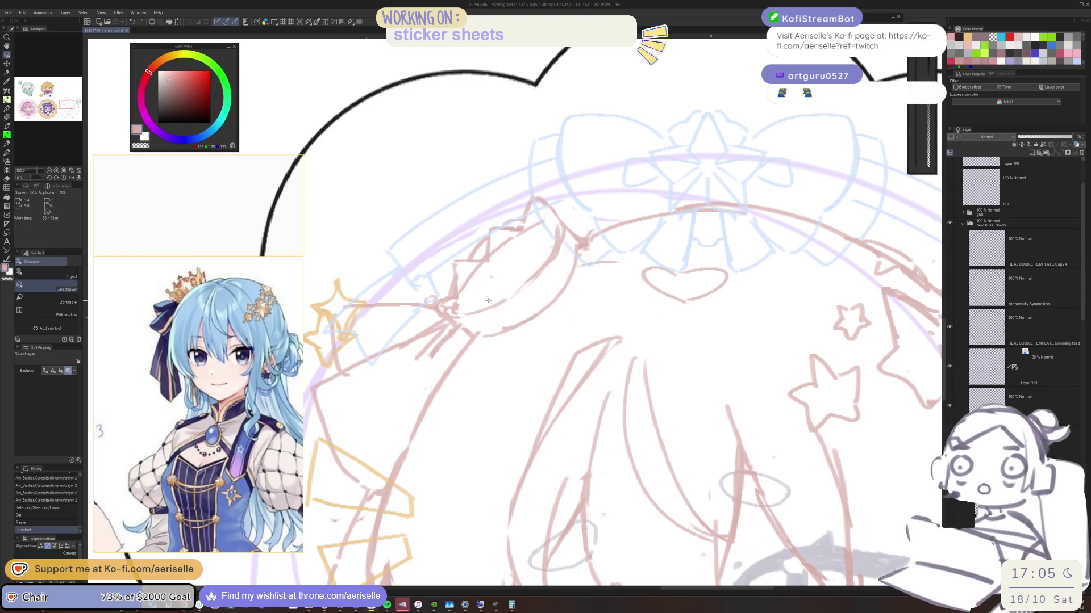
Step: Sketch the small crown strokes on the chibi's head, undoing a trial stroke first
key("p")
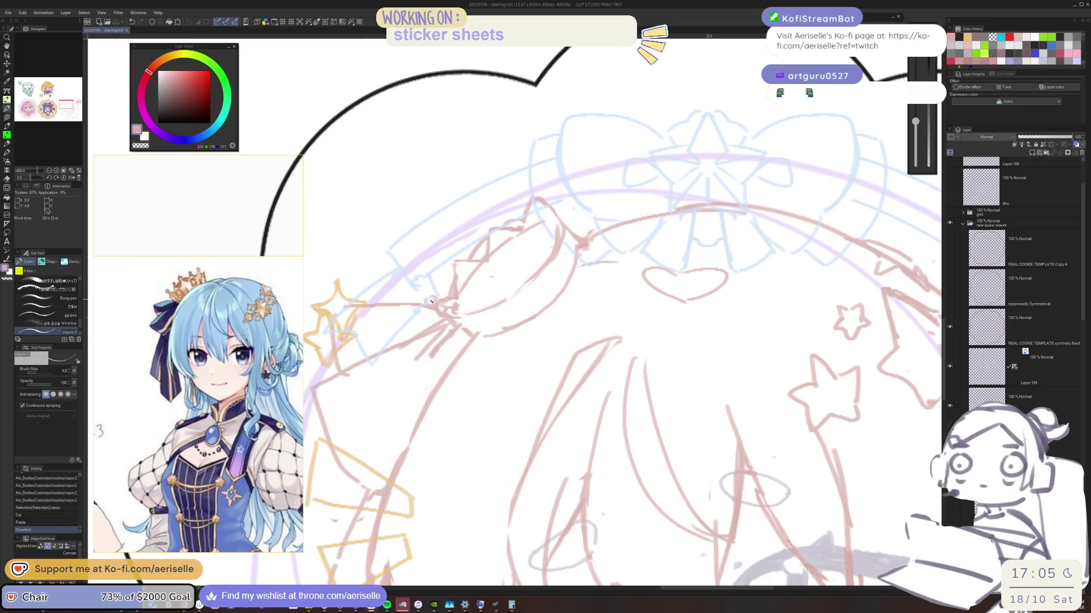
left_click_drag(452, 259, 458, 266)
key("ctrl+z")
key("b")
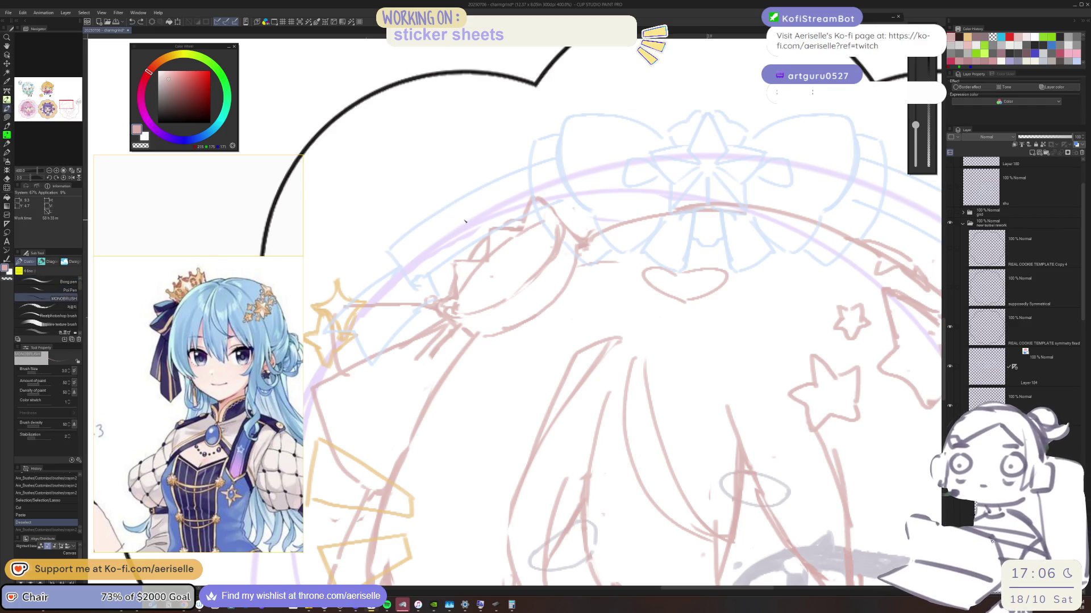
left_click_drag(489, 222, 453, 263)
left_click_drag(491, 223, 489, 227)
mouse_move(537, 191)
left_mouse_down()
mouse_move(527, 224)
mouse_move(520, 217)
left_mouse_up()
Step: Erase stray lines near the crown and zoom out to show the whole sticker sheet
key("e")
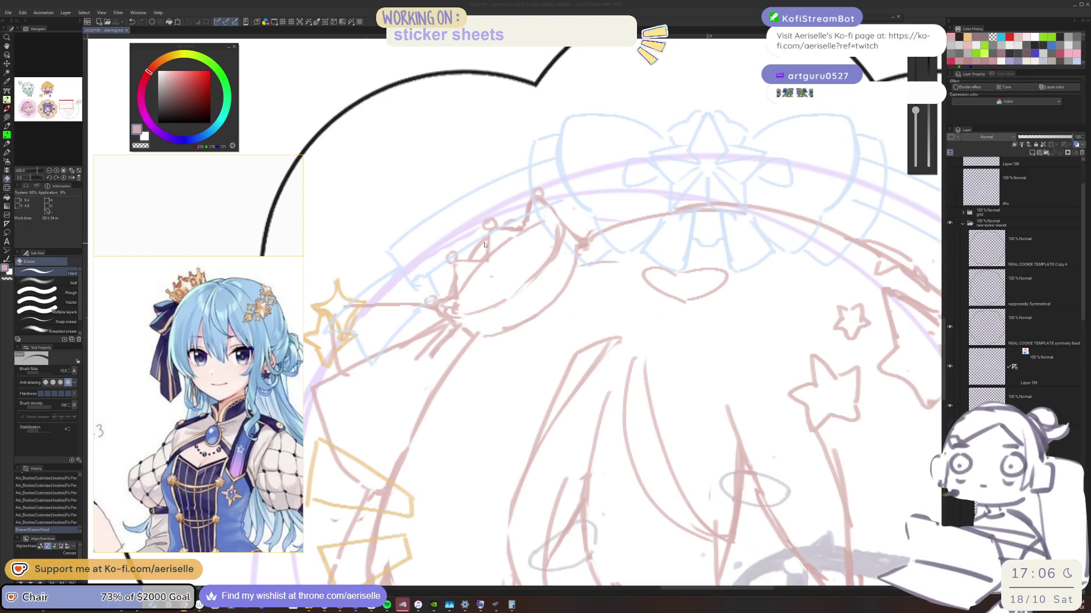
key("ctrl+alt+0")
scroll(401, 307, "up", 6)
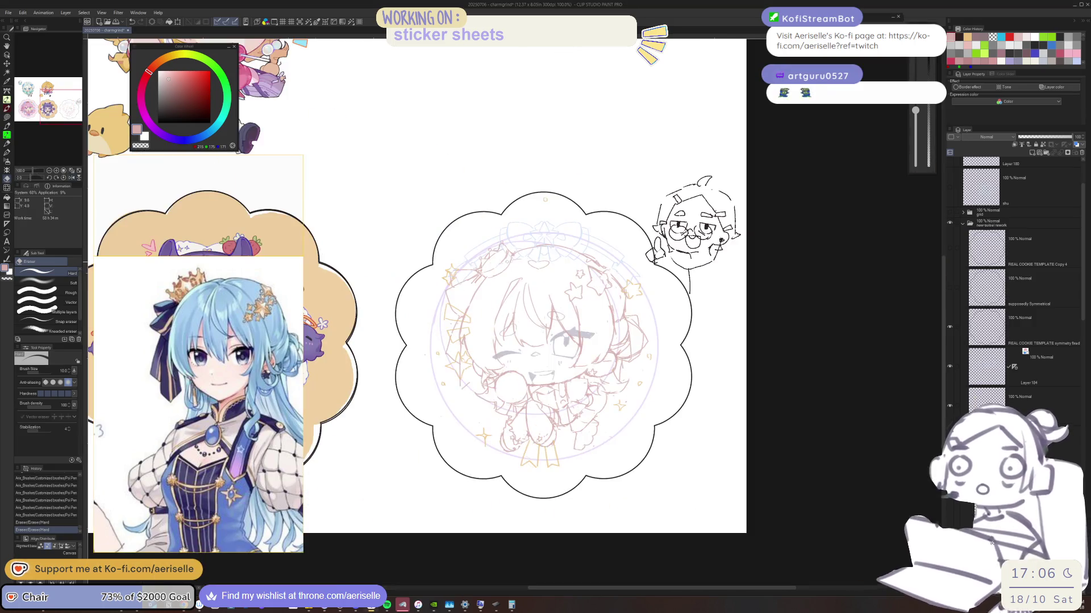
Step: Draw the chibi's small eye, erasing and redrawing the stray cheek lines
key("e")
mouse_move(401, 307)
left_mouse_down()
mouse_move(423, 303)
mouse_move(398, 324)
mouse_move(484, 301)
left_mouse_up()
key("p")
key("e")
key("p")
left_click_drag(480, 250, 484, 272)
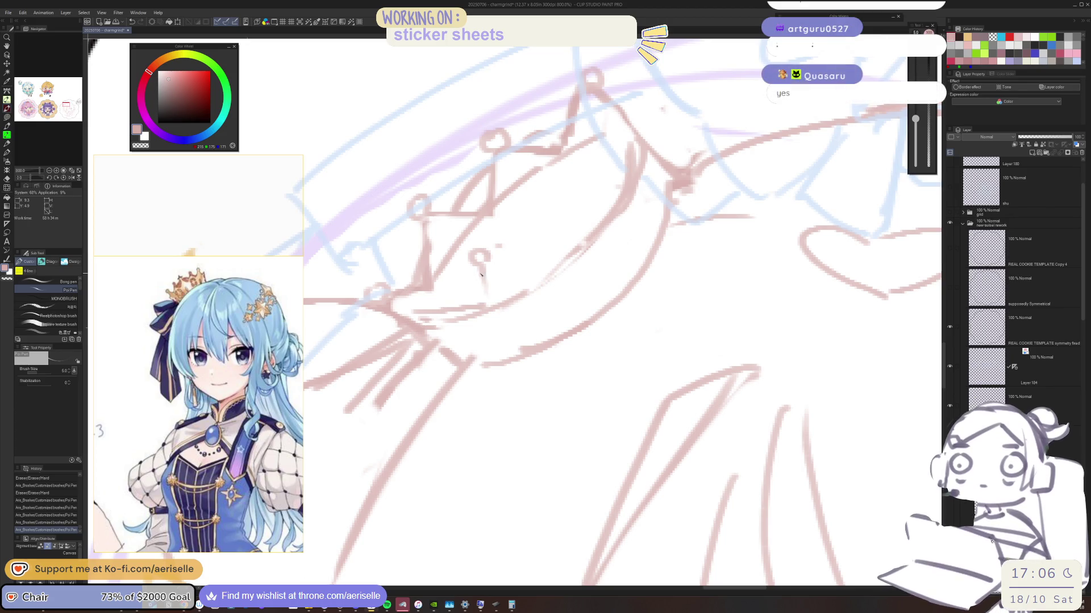
key("e")
left_click_drag(415, 312, 481, 311)
key("p")
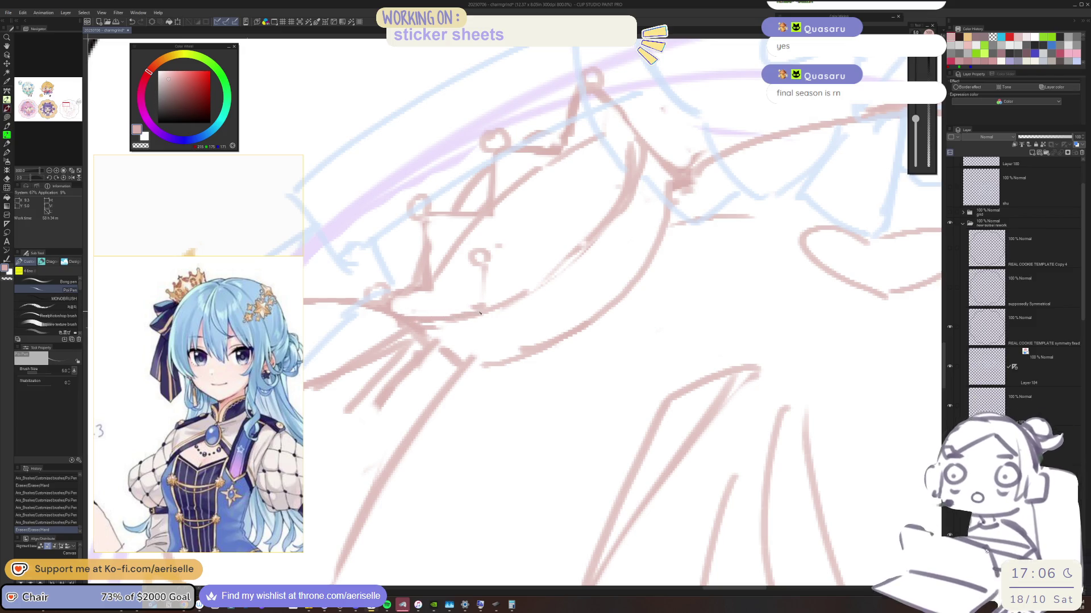
key("ctrl+z")
mouse_move(408, 313)
left_mouse_down()
mouse_move(472, 307)
mouse_move(397, 309)
left_mouse_up()
Step: Draw the mouth line and add a round-tipped crown point with its edge, then save
left_click_drag(491, 262, 563, 260)
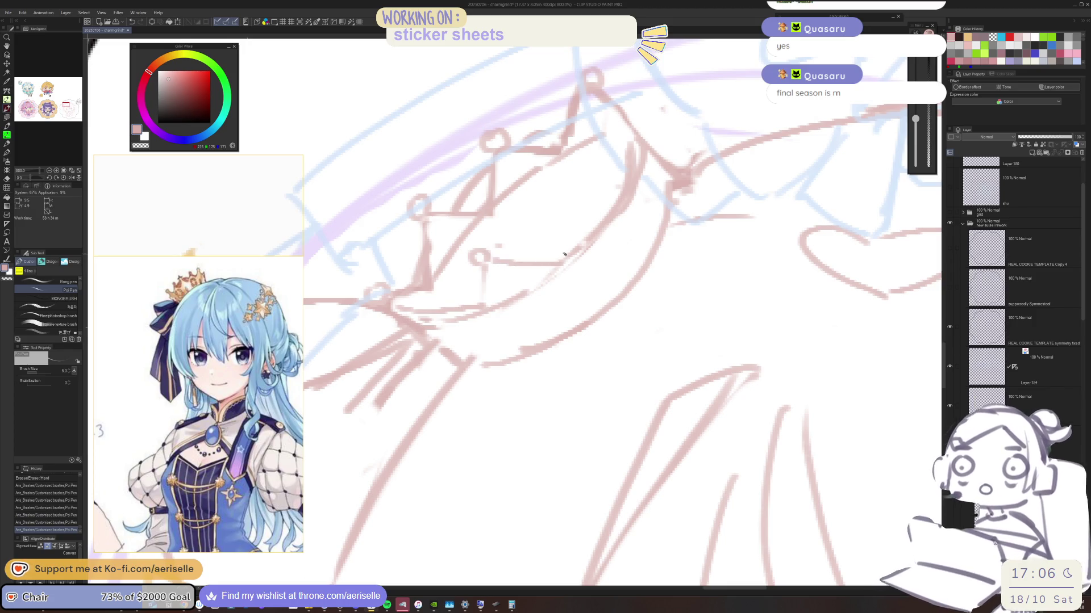
left_click_drag(574, 182, 580, 243)
key("ctrl+z")
left_click_drag(576, 193, 570, 260)
left_click_drag(582, 187, 625, 198)
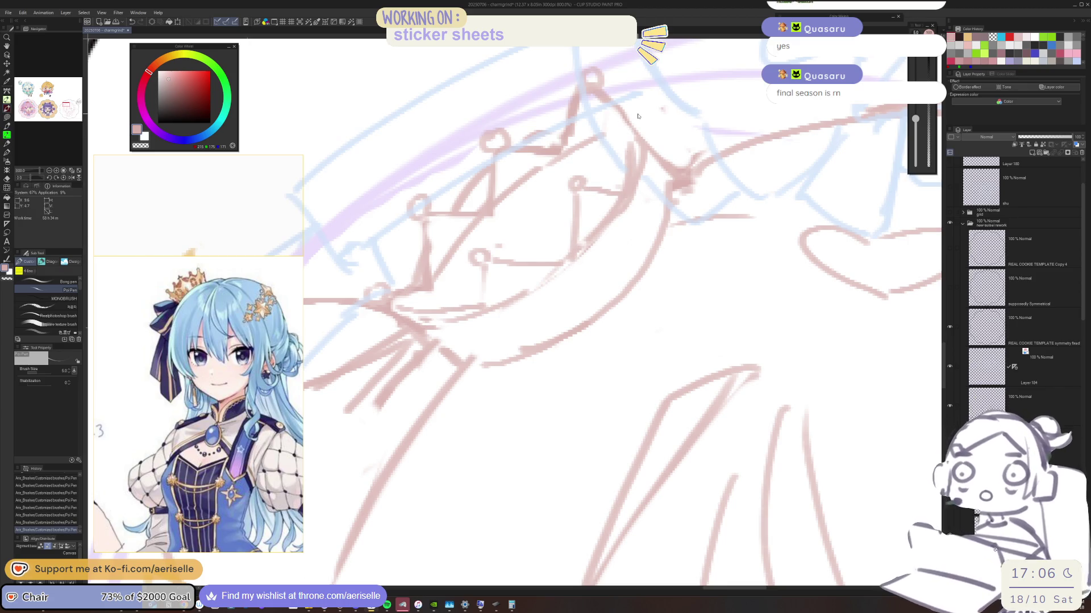
key("ctrl+s")
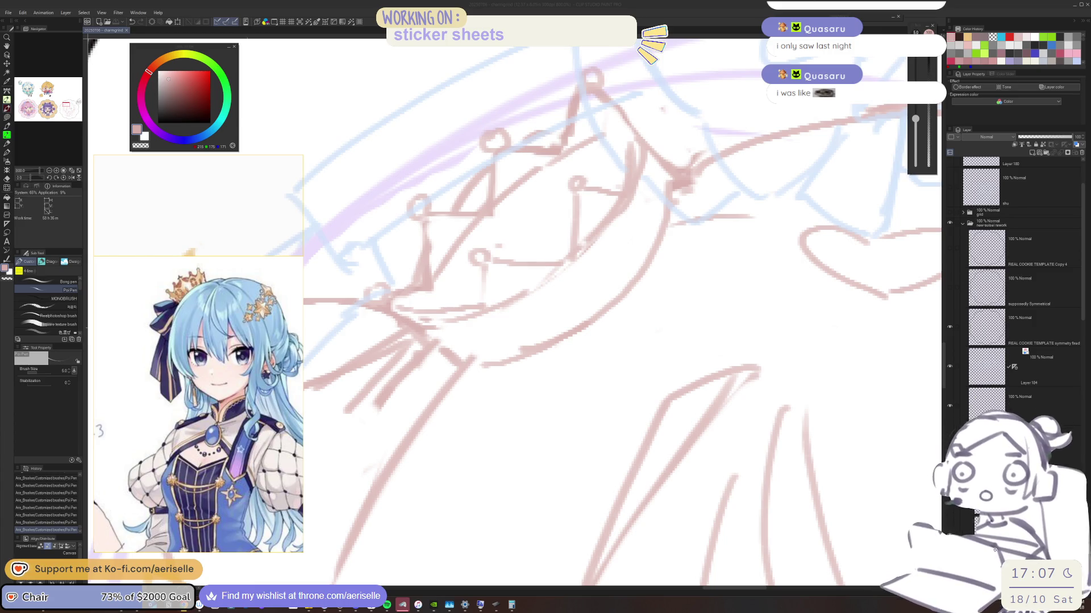
Step: Redraw a straight line near the crown's top and erase an unwanted crown segment
left_click_drag(620, 171, 618, 114)
key("ctrl+z")
left_click_drag(619, 168, 625, 108)
scroll(626, 105, "down", 3)
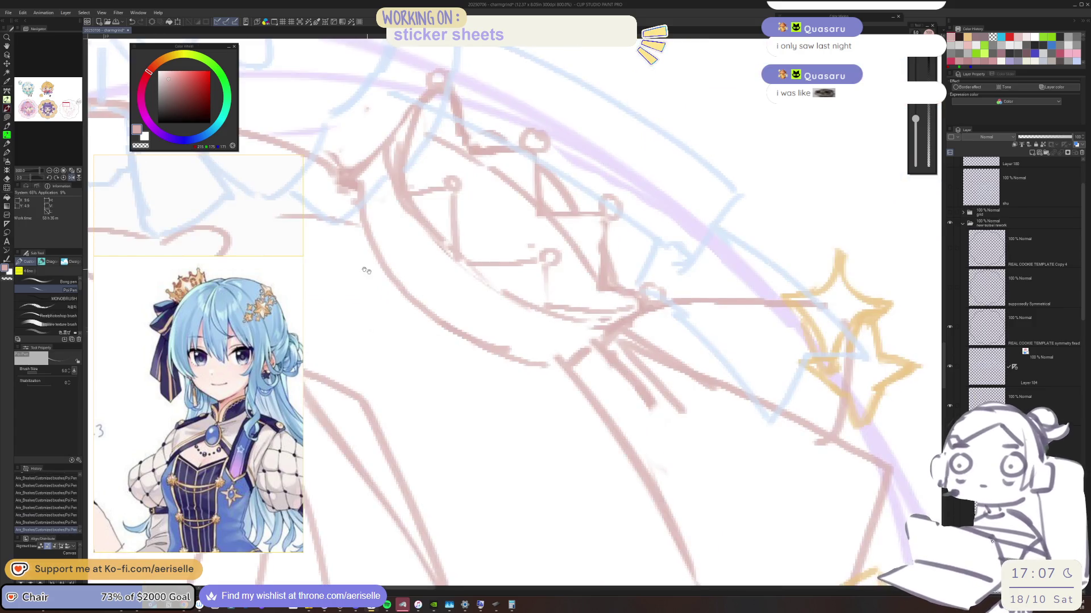
scroll(501, 215, "up", 3)
left_click(513, 186, "shift")
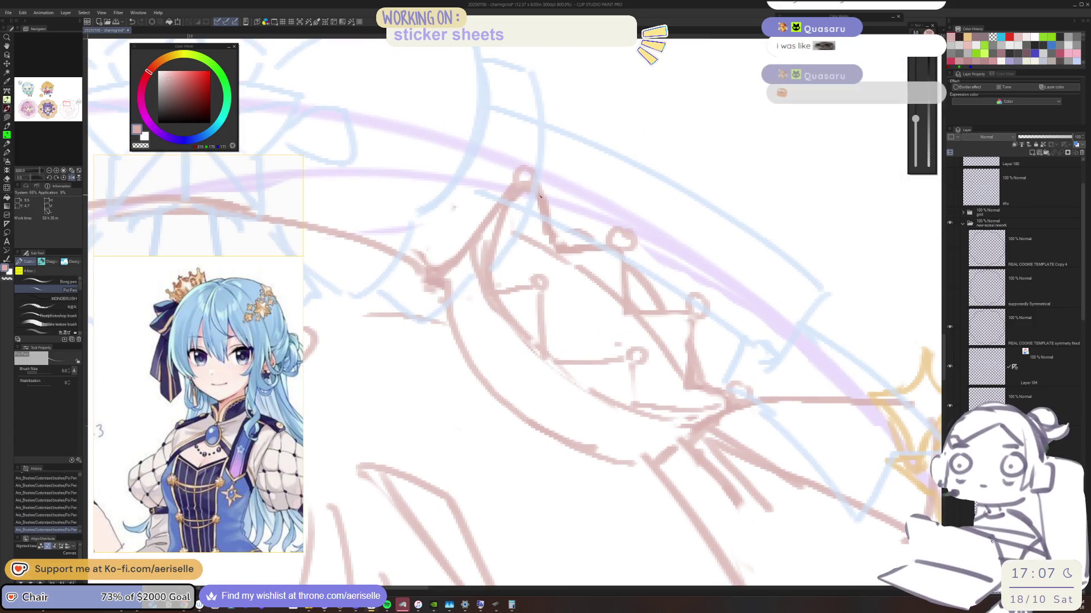
key("e")
mouse_move(542, 183)
left_mouse_down()
mouse_move(529, 198)
mouse_move(517, 179)
mouse_move(528, 185)
left_mouse_up()
key("p")
Step: Tilt the view, erase leftover strokes by the crown, and redraw a crown point and edge
key("minus")
key("e")
mouse_move(460, 286)
left_mouse_down()
mouse_move(456, 256)
mouse_move(477, 310)
left_mouse_up()
mouse_move(472, 298)
left_mouse_down()
mouse_move(490, 321)
mouse_move(543, 338)
left_mouse_up()
key("bracketright")
scroll(542, 338, "down", 5)
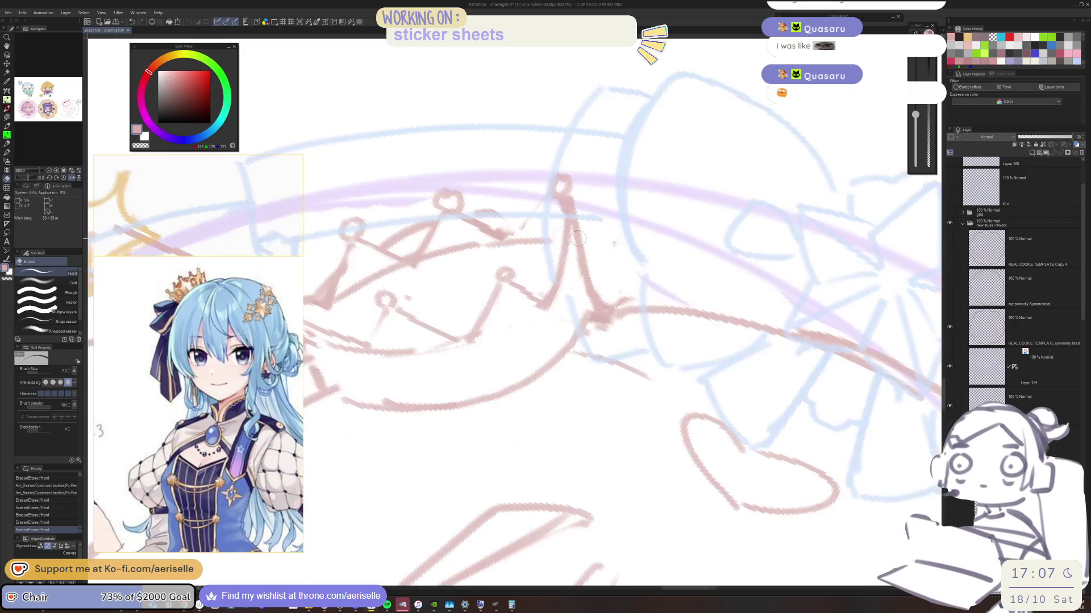
scroll(549, 262, "up", 8)
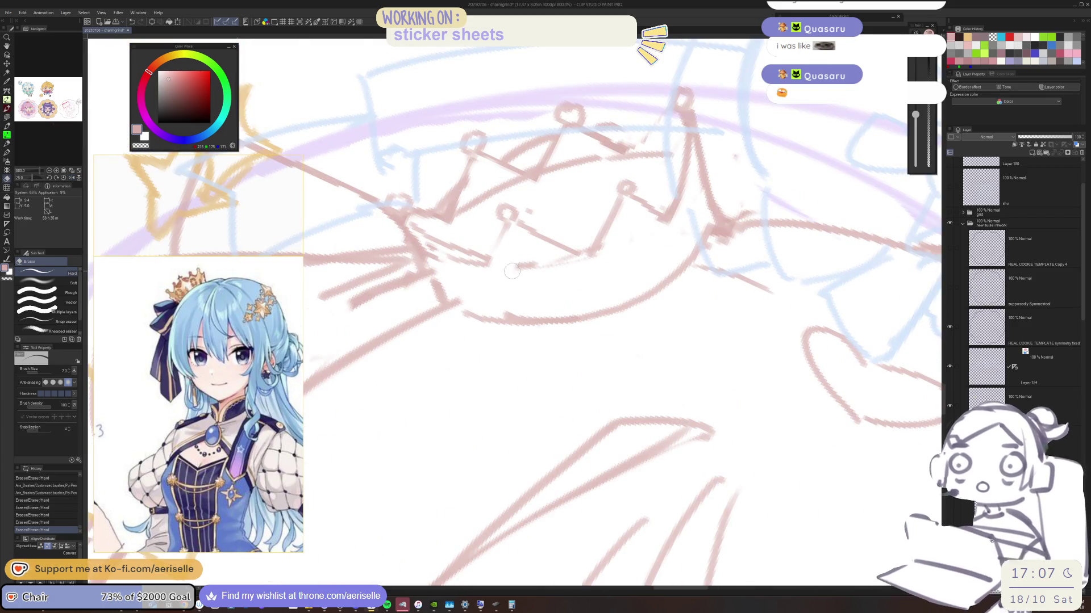
key("p")
left_click_drag(509, 228, 493, 245)
mouse_move(499, 243)
left_mouse_down()
mouse_move(483, 265)
mouse_move(446, 242)
left_mouse_up()
Step: Erase the rough crown lines and redraw them cleanly, including the crown's right points
key("e")
mouse_move(460, 251)
left_mouse_down()
mouse_move(434, 230)
mouse_move(449, 238)
left_mouse_up()
key("p")
mouse_move(448, 242)
left_mouse_down()
mouse_move(477, 265)
mouse_move(536, 255)
mouse_move(565, 223)
left_mouse_up()
key("e")
key("p")
mouse_move(540, 263)
left_mouse_down()
mouse_move(575, 202)
mouse_move(568, 286)
mouse_move(426, 267)
mouse_move(463, 327)
mouse_move(469, 292)
mouse_move(487, 295)
mouse_move(487, 206)
mouse_move(463, 216)
left_mouse_up()
Step: Enlarge the eraser, clear stray marks around the crown, and redraw its top lines
key("e")
key("bracketright")
key("bracketright")
key("bracketright")
left_click_drag(528, 162, 562, 138)
key("p")
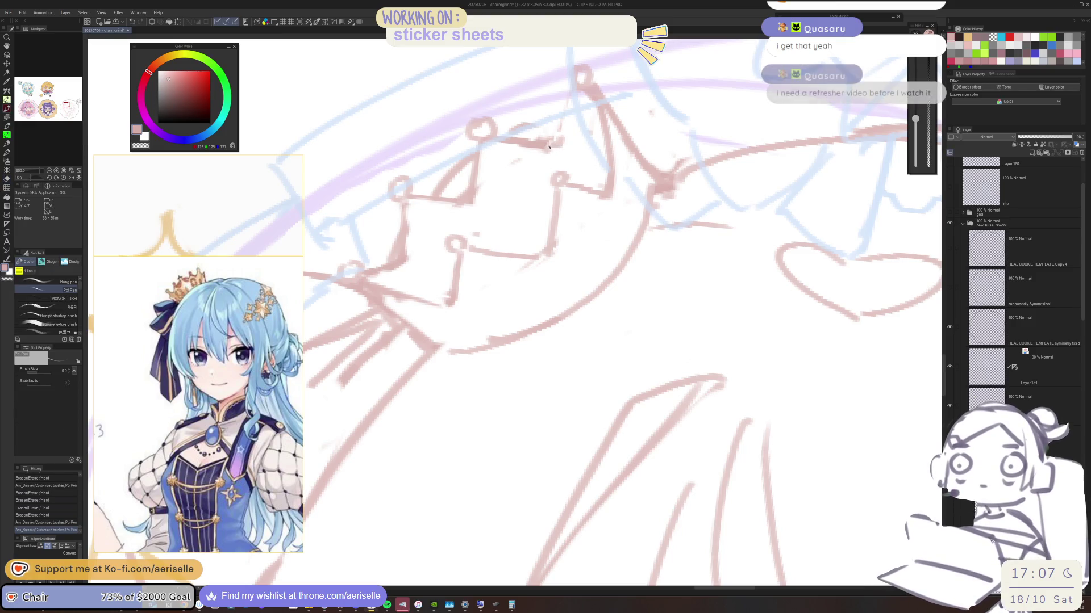
left_click_drag(599, 85, 627, 91)
scroll(627, 92, "down", 3)
scroll(565, 200, "up", 2)
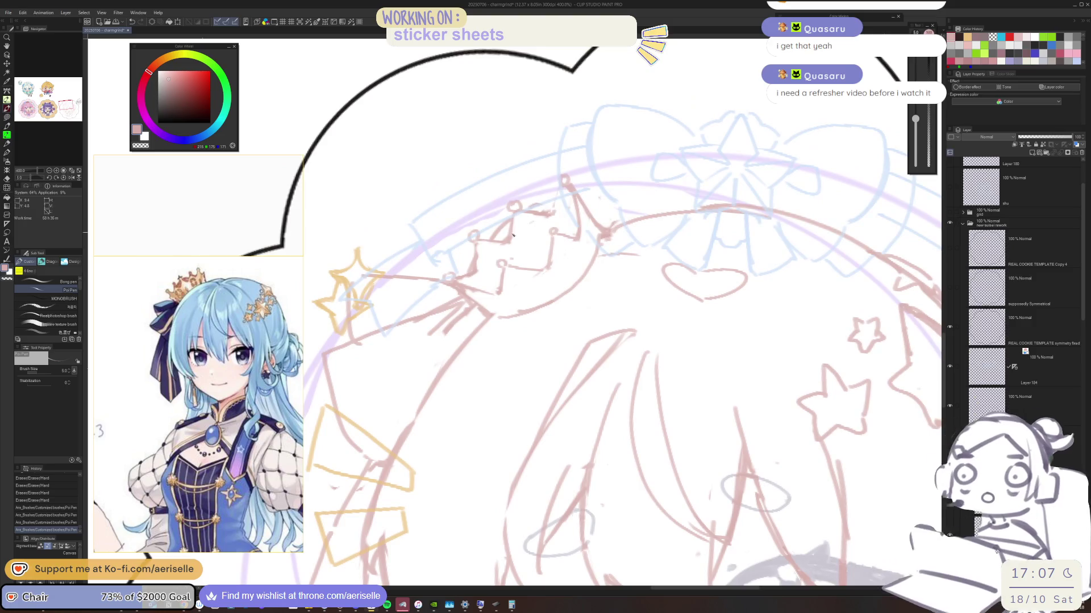
Step: Erase part of the crown's right side and redraw its right line
key("e")
mouse_move(565, 200)
left_mouse_down()
mouse_move(580, 272)
mouse_move(588, 256)
left_mouse_up()
left_click_drag(551, 171, 582, 221)
key("p")
left_click_drag(558, 175, 579, 276)
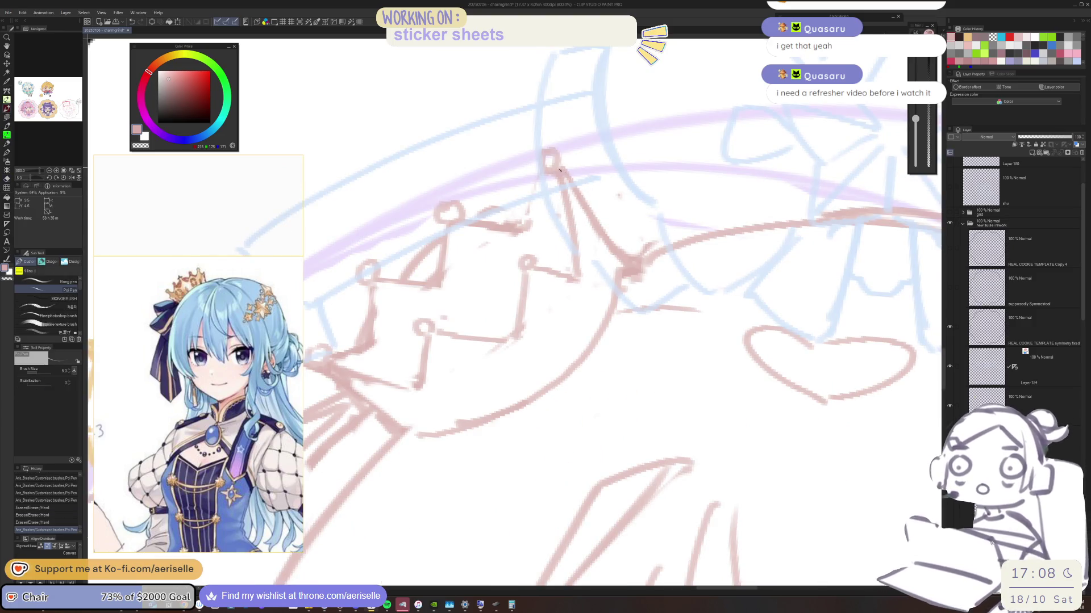
key("ctrl+z")
key("ctrl+z")
key("ctrl+y")
key("ctrl+y")
mouse_move(577, 275)
left_mouse_down()
mouse_move(568, 184)
mouse_move(605, 245)
left_mouse_up()
key("ctrl+z")
key("ctrl+y")
left_click_drag(574, 184, 622, 264)
Step: Straight-erase along the crown, then redraw the crown's right line longer
key("e")
left_click(619, 238)
left_click(566, 168, "shift")
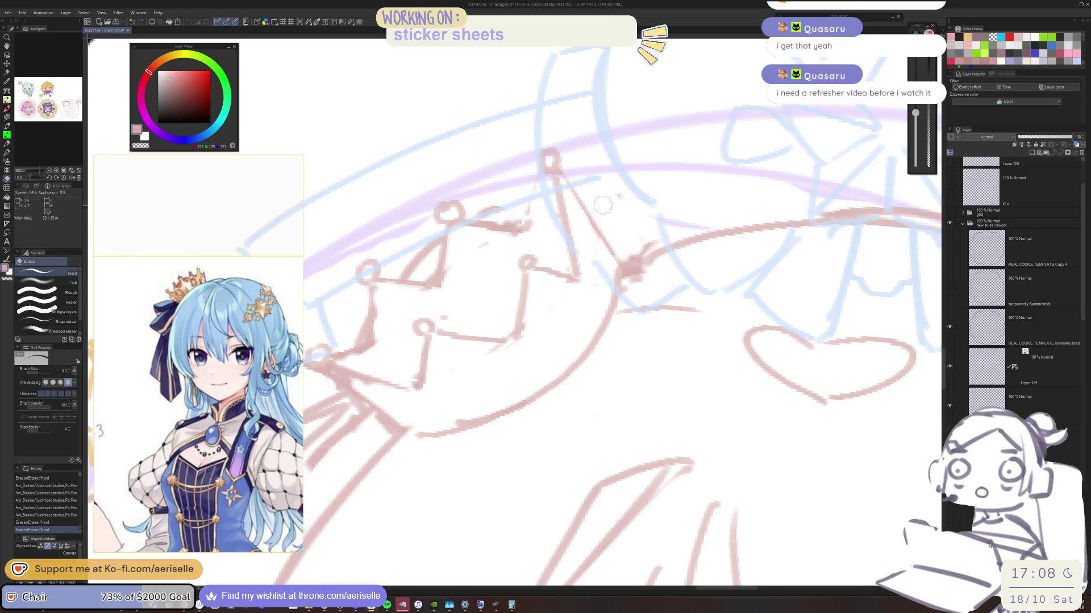
key("p")
left_click_drag(568, 187, 578, 208)
key("ctrl+z")
left_click_drag(562, 169, 599, 232)
key("ctrl+z")
mouse_move(569, 191)
left_mouse_down()
mouse_move(616, 267)
mouse_move(639, 272)
mouse_move(625, 246)
mouse_move(606, 243)
mouse_move(627, 267)
left_mouse_up()
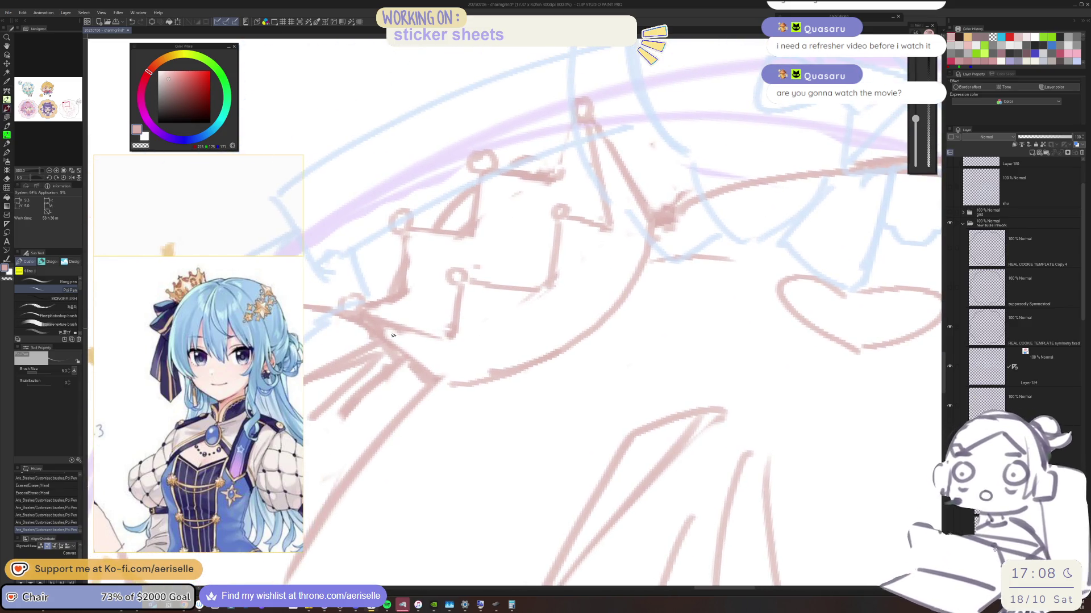
Step: Rework the diagonal line below the crown, erasing straight segments with a smaller eraser
left_click_drag(392, 332, 442, 380)
key("e")
left_click_drag(357, 326, 417, 371)
left_click(418, 371)
left_click(369, 329, "shift")
key("bracketleft")
left_click(369, 329)
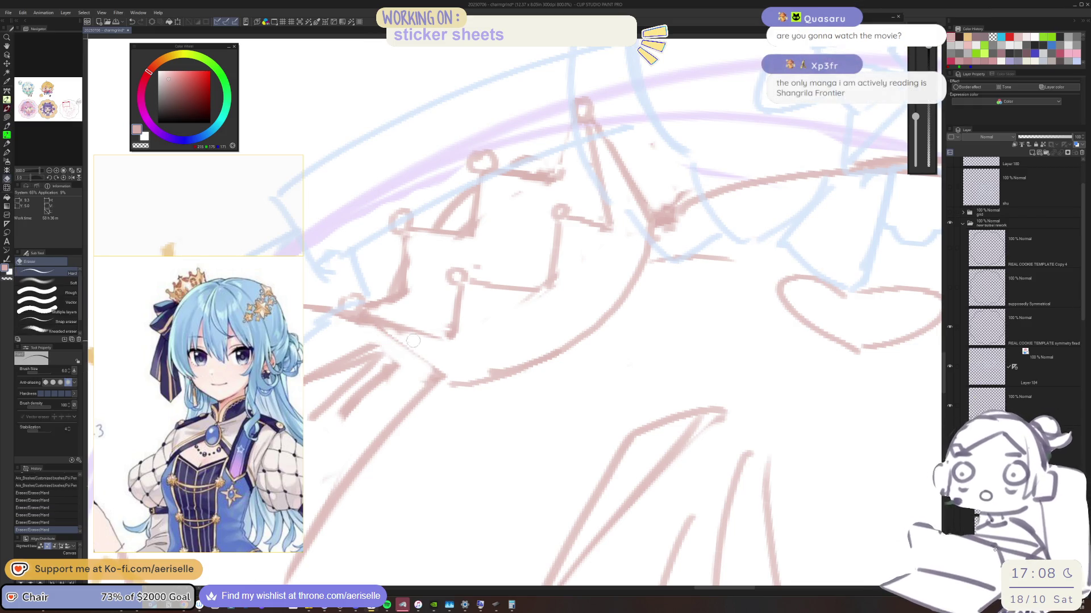
key("p")
mouse_move(358, 317)
left_mouse_down()
mouse_move(446, 380)
mouse_move(422, 314)
mouse_move(491, 303)
mouse_move(540, 276)
left_mouse_up()
Step: Undo the diagonal line and erase leftover stray sketch lines near the face
key("e")
key("p")
key("ctrl+z")
key("e")
left_click_drag(568, 216, 579, 196)
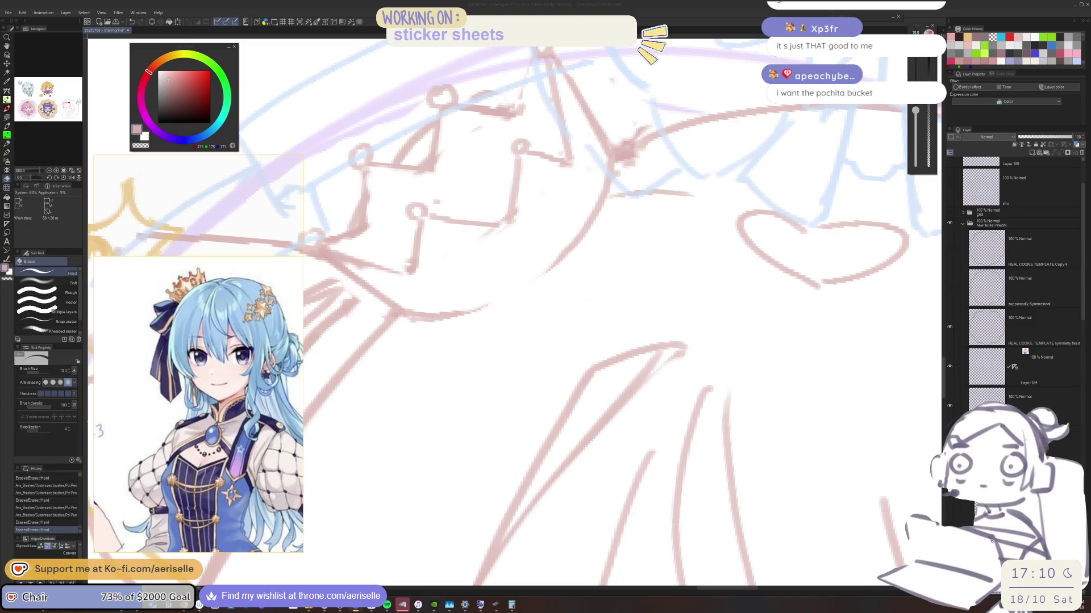
mouse_move(477, 328)
left_mouse_down()
mouse_move(477, 310)
mouse_move(542, 276)
left_mouse_up()
Step: Redraw the crown's left side slightly further left and add strokes along its top edge
key("p")
scroll(468, 262, "down", 4)
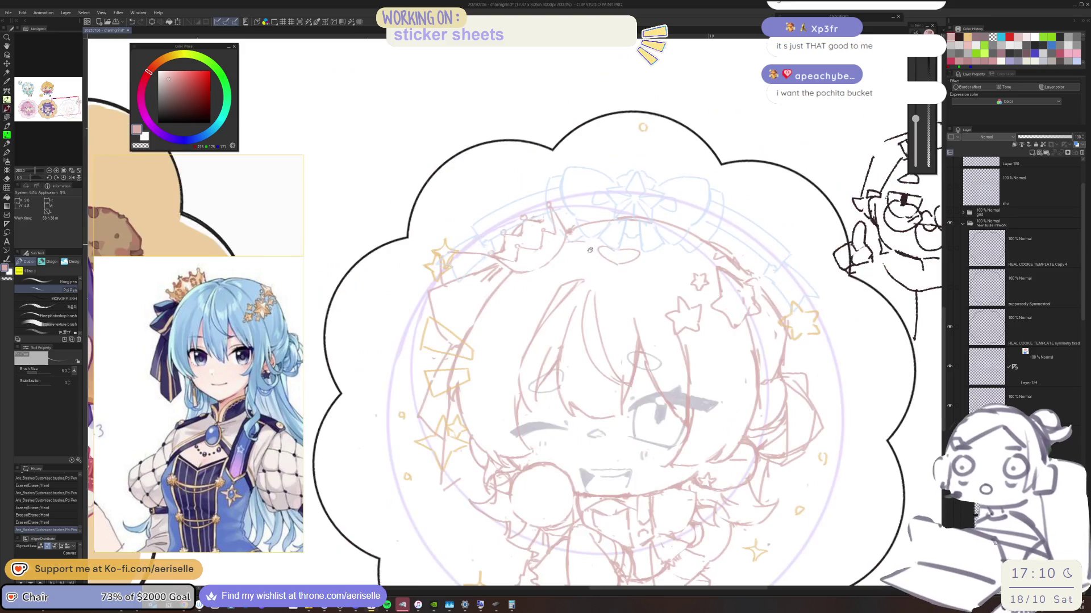
scroll(468, 261, "up", 3)
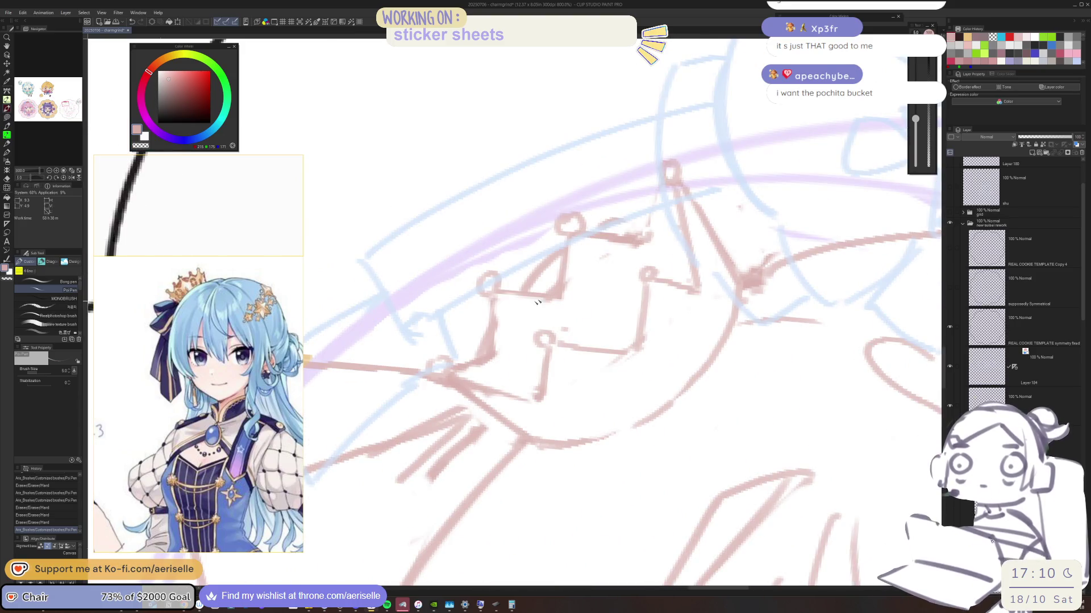
scroll(565, 288, "up", 1)
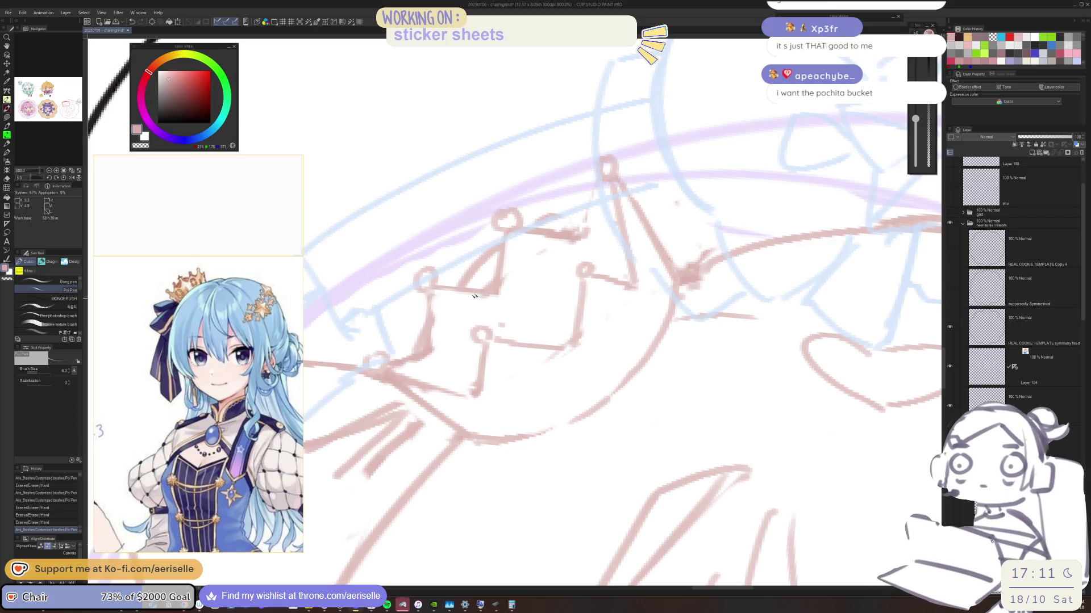
mouse_move(532, 246)
left_mouse_down()
mouse_move(457, 315)
mouse_move(470, 385)
left_mouse_up()
key("ctrl+z")
key("ctrl+z")
left_click_drag(460, 306, 449, 384)
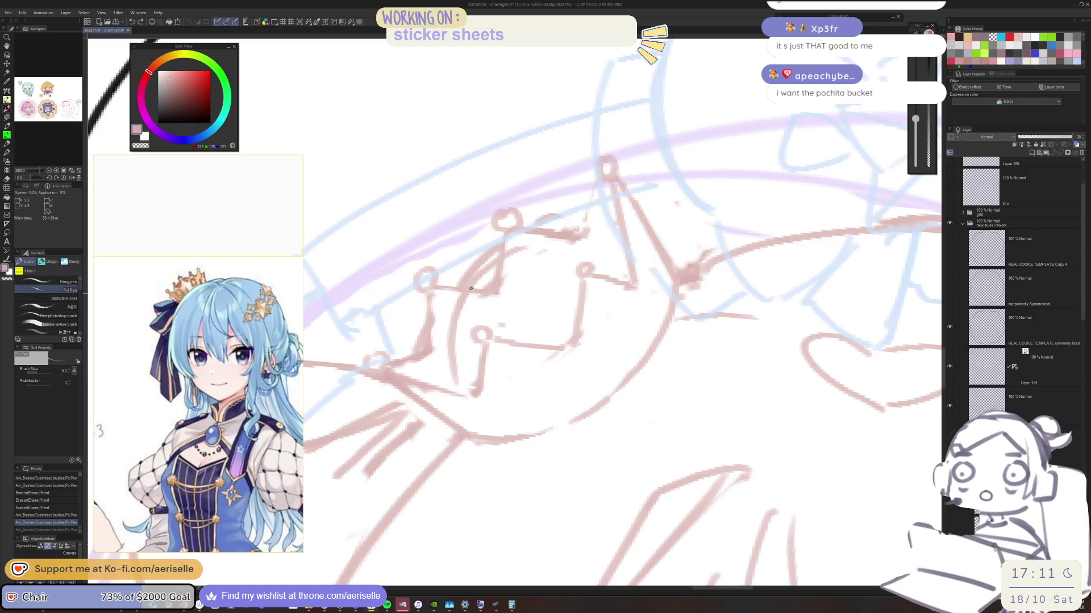
left_click_drag(529, 247, 620, 239)
Step: With a smaller eraser, clear leftover crown lines, then add fresh pen strokes to the crown
key("e")
key("bracketleft")
left_click_drag(463, 274, 491, 241)
left_click_drag(542, 213, 575, 213)
mouse_move(525, 267)
left_mouse_down()
mouse_move(471, 301)
mouse_move(449, 391)
left_mouse_up()
key("p")
left_click_drag(588, 238, 625, 259)
scroll(192, 353, "down", 5)
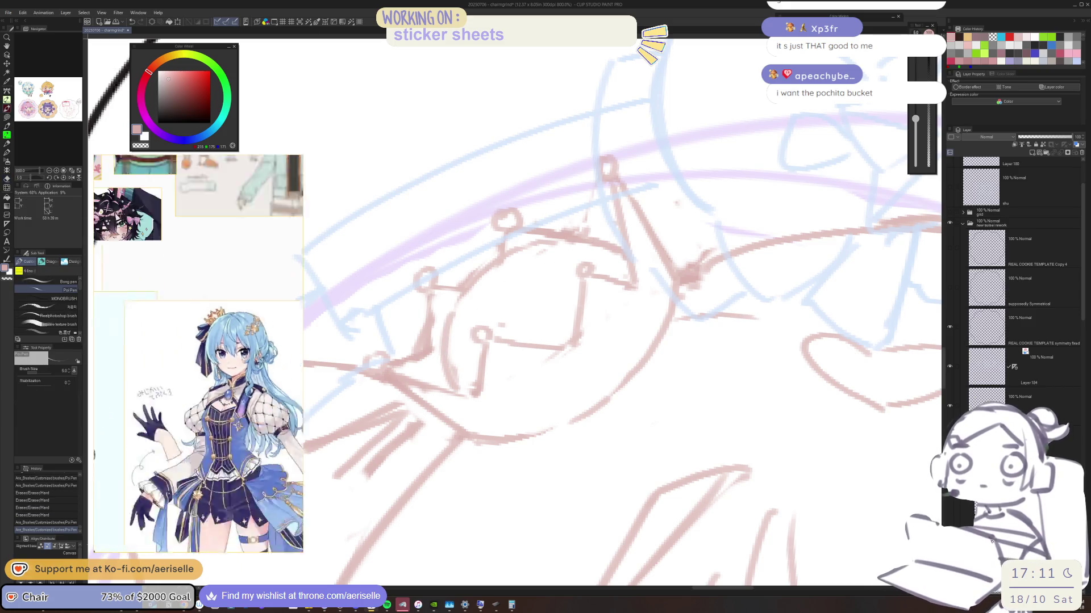
Step: Scroll the reference to the crown designs and draw a small pointed spike on the crown
scroll(192, 353, "up", 5)
scroll(192, 353, "up", 3)
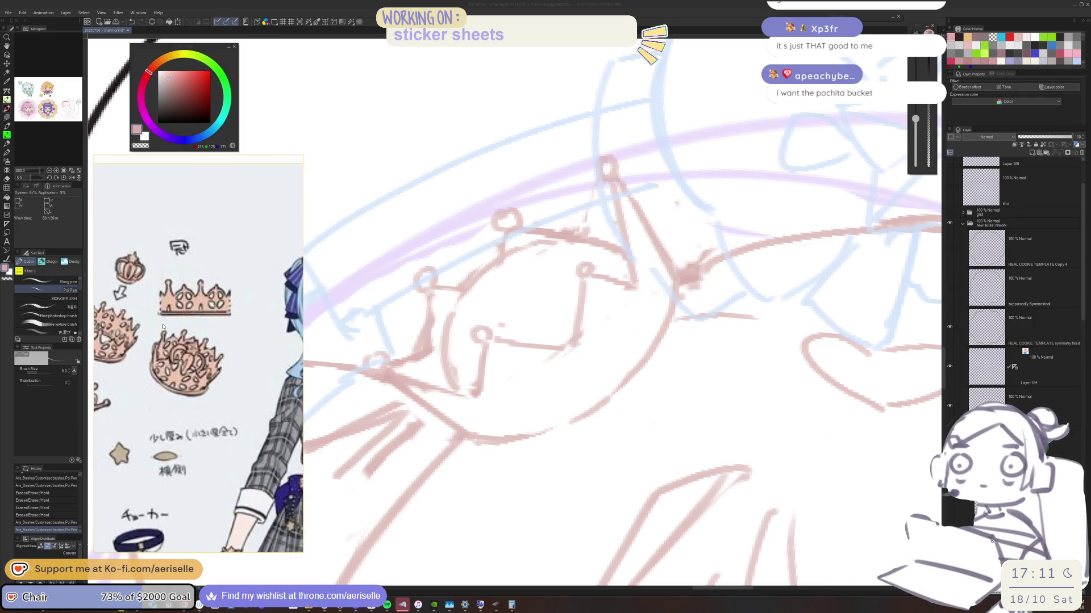
mouse_move(484, 248)
left_mouse_down()
mouse_move(473, 230)
mouse_move(453, 283)
mouse_move(480, 293)
mouse_move(514, 262)
mouse_move(500, 233)
mouse_move(509, 251)
left_mouse_up()
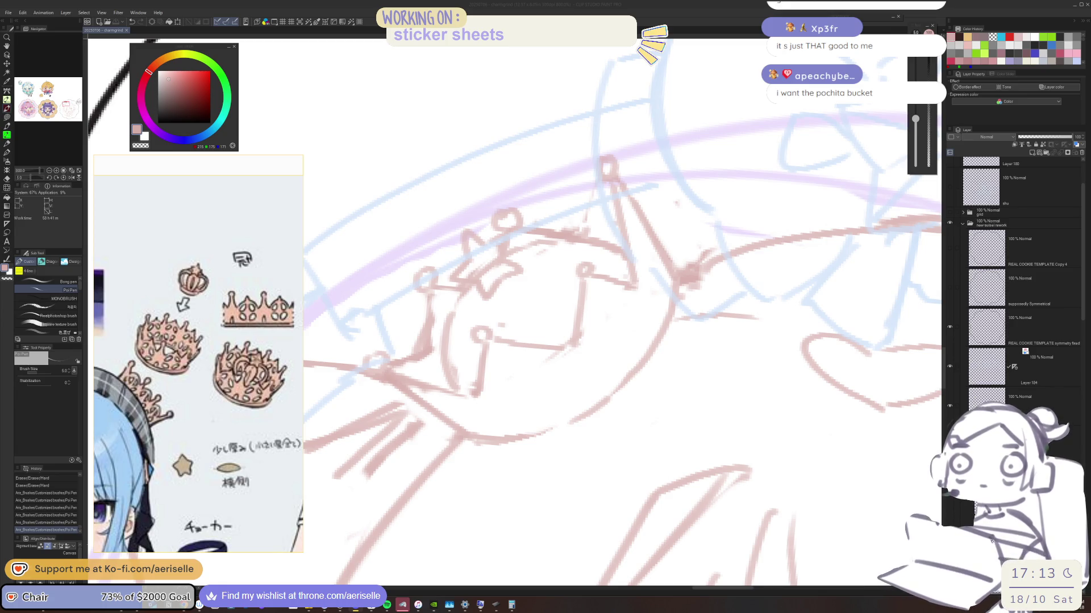
Step: Add and redraw a detail line on the crown band, then rotate the canvas view
left_click_drag(491, 252, 494, 258)
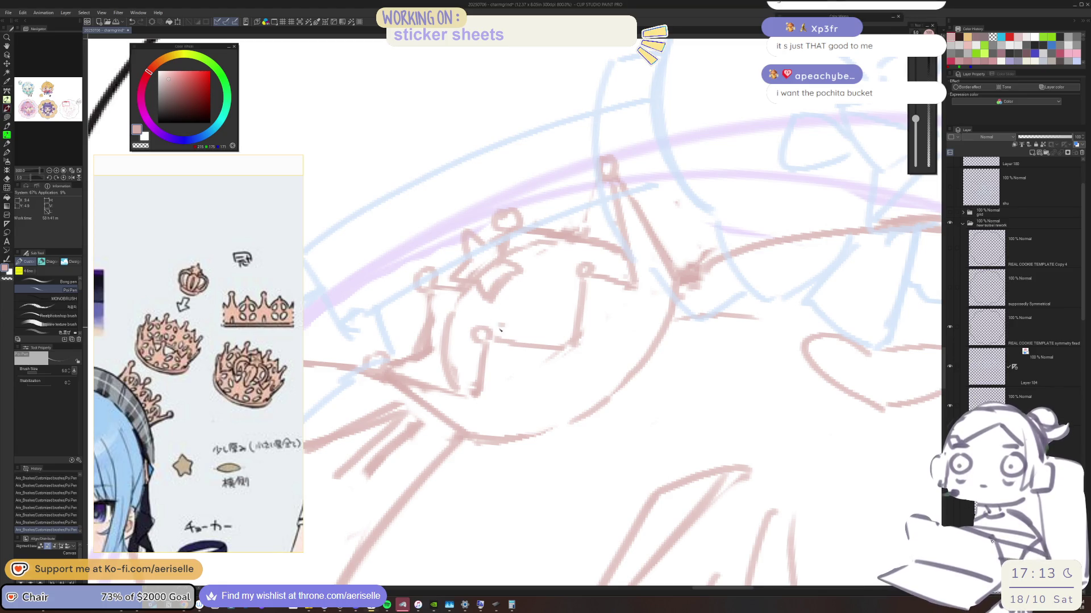
left_click_drag(523, 284, 582, 326)
key("ctrl+z")
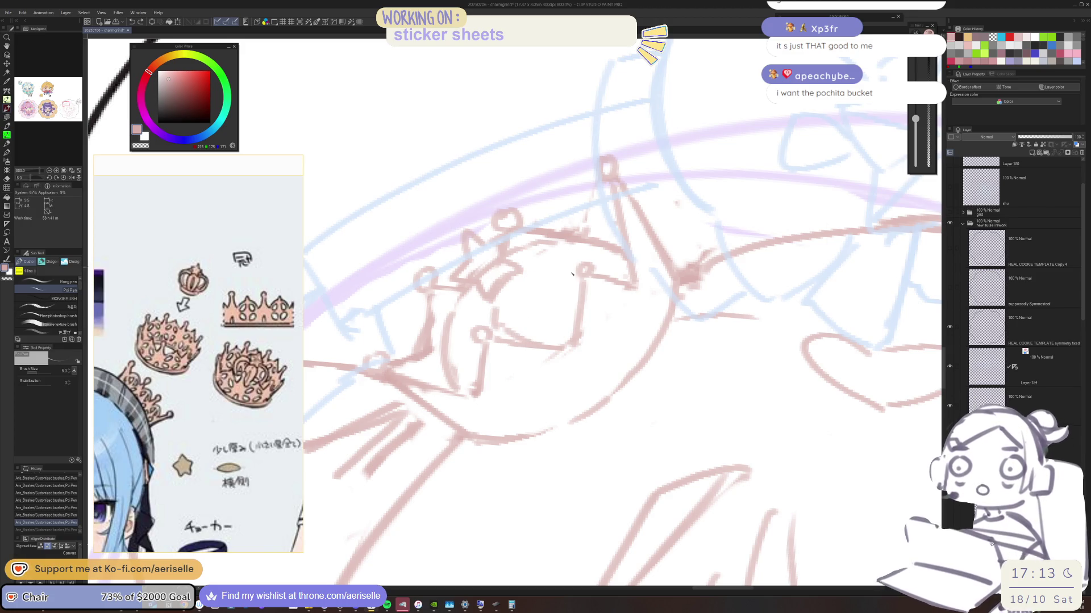
mouse_move(528, 282)
left_mouse_down()
mouse_move(551, 284)
mouse_move(574, 334)
left_mouse_up()
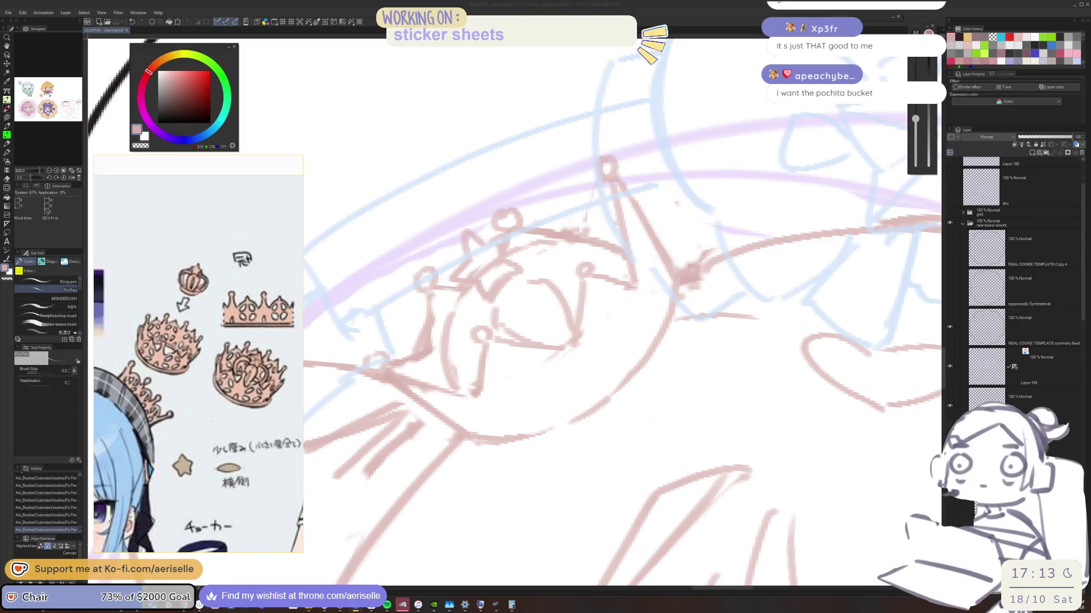
left_click(476, 294)
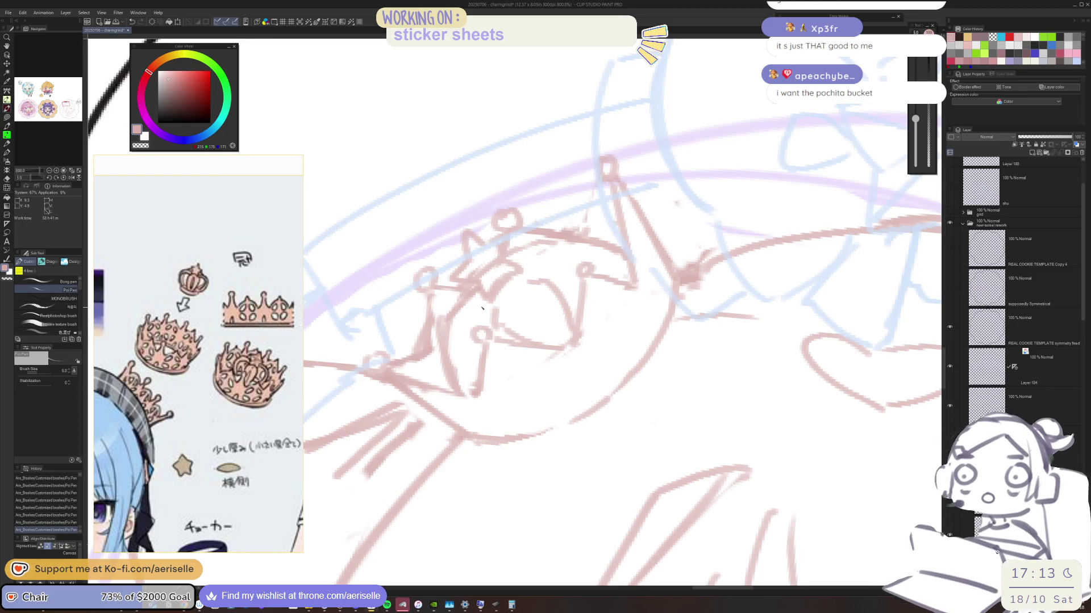
left_click_drag(484, 328, 467, 291)
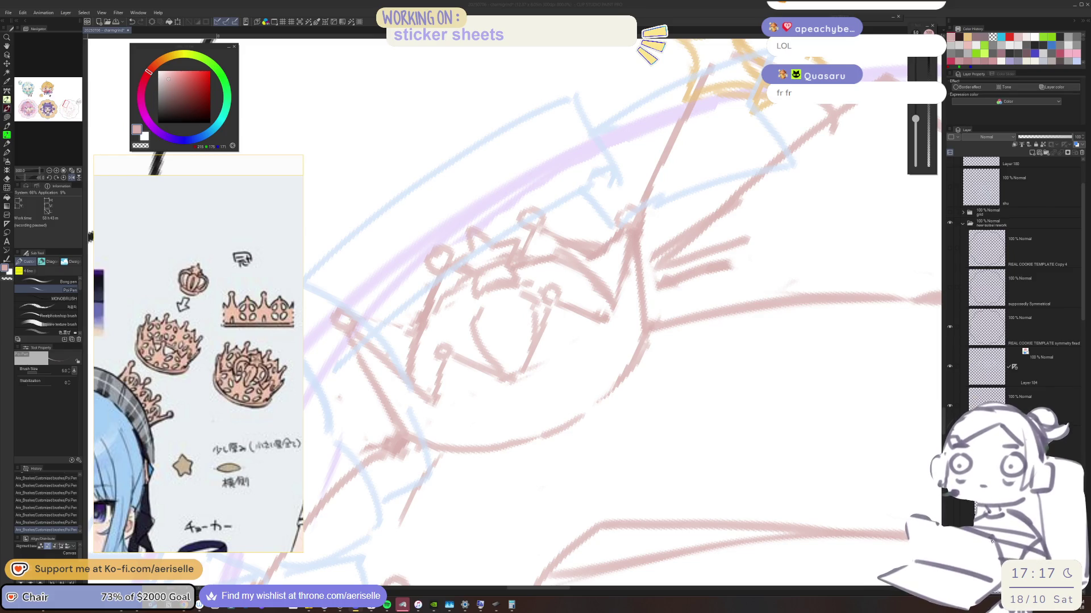
left_click(528, 360)
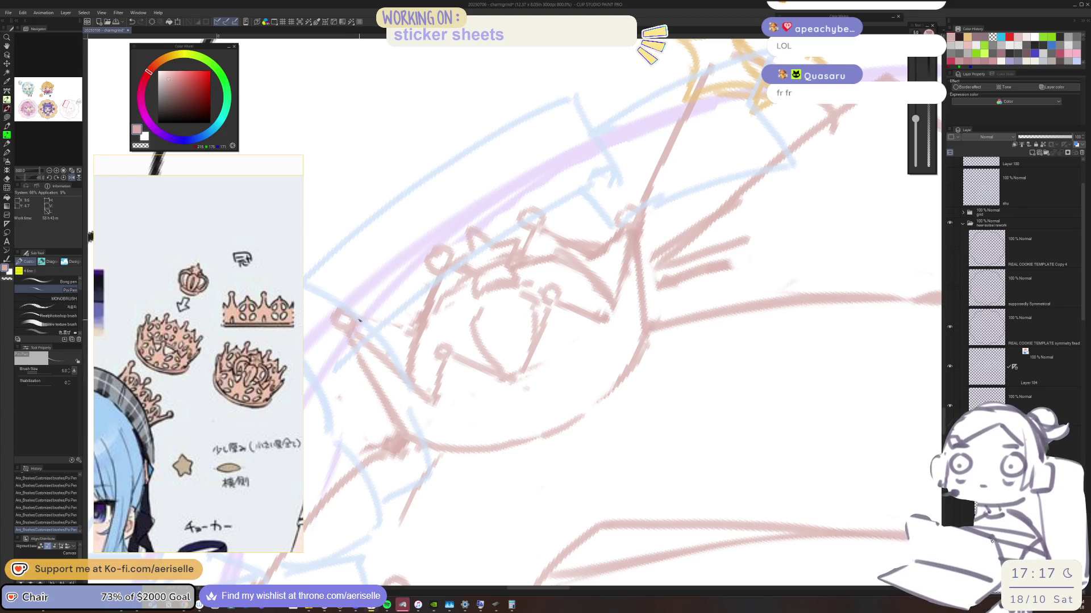
Step: Undo the last short pen stroke, then erase and redraw the stray lower-face lines
key("ctrl+z")
key("e")
left_click_drag(338, 310, 397, 375)
key("p")
key("e")
mouse_move(352, 335)
left_mouse_down()
mouse_move(409, 386)
mouse_move(397, 386)
mouse_move(426, 426)
left_mouse_up()
key("p")
key("e")
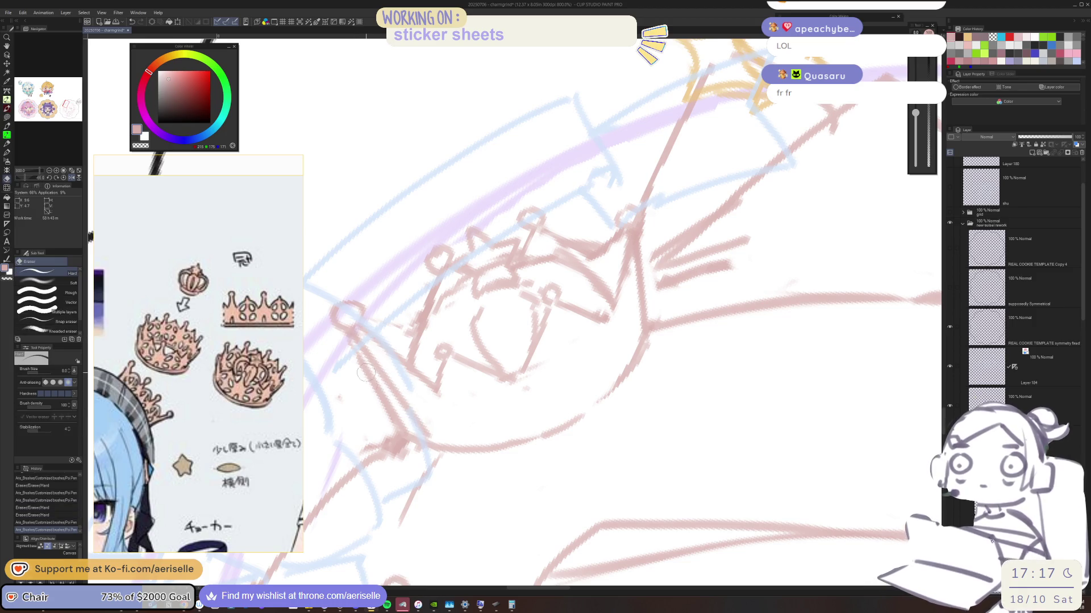
left_click_drag(347, 351, 404, 431)
Step: Erase part of the jaw line and undo the final pen mark
scroll(409, 364, "down", 3)
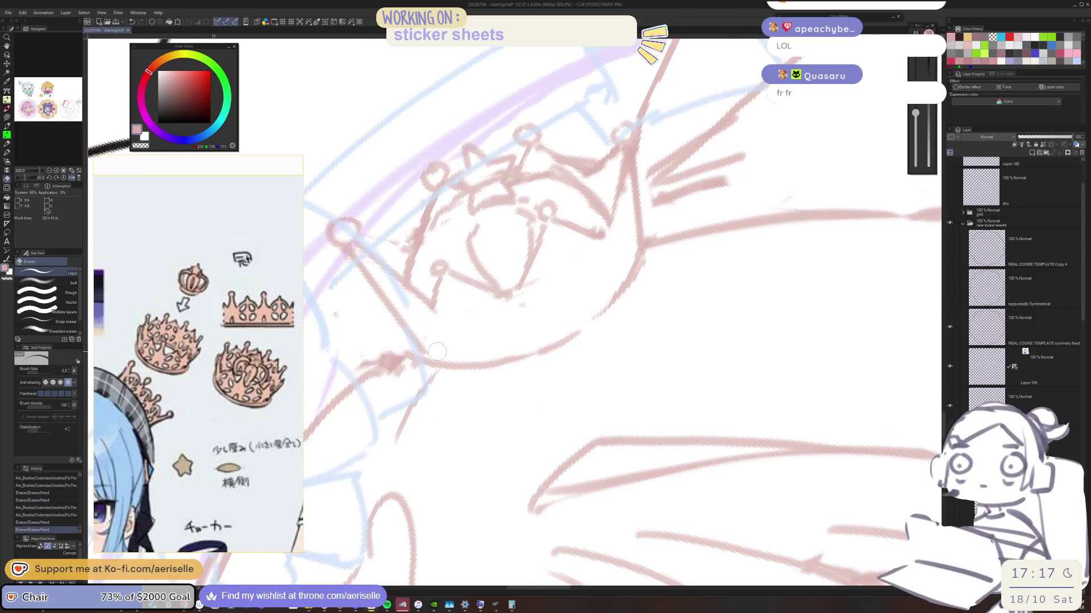
mouse_move(422, 353)
left_mouse_down()
mouse_move(400, 366)
mouse_move(409, 341)
mouse_move(375, 389)
mouse_move(385, 366)
mouse_move(458, 372)
mouse_move(480, 359)
mouse_move(437, 366)
mouse_move(488, 359)
mouse_move(469, 365)
left_mouse_up()
key("p")
key("e")
scroll(424, 370, "down", 2)
key("p")
key("e")
key("p")
key("ctrl+z")
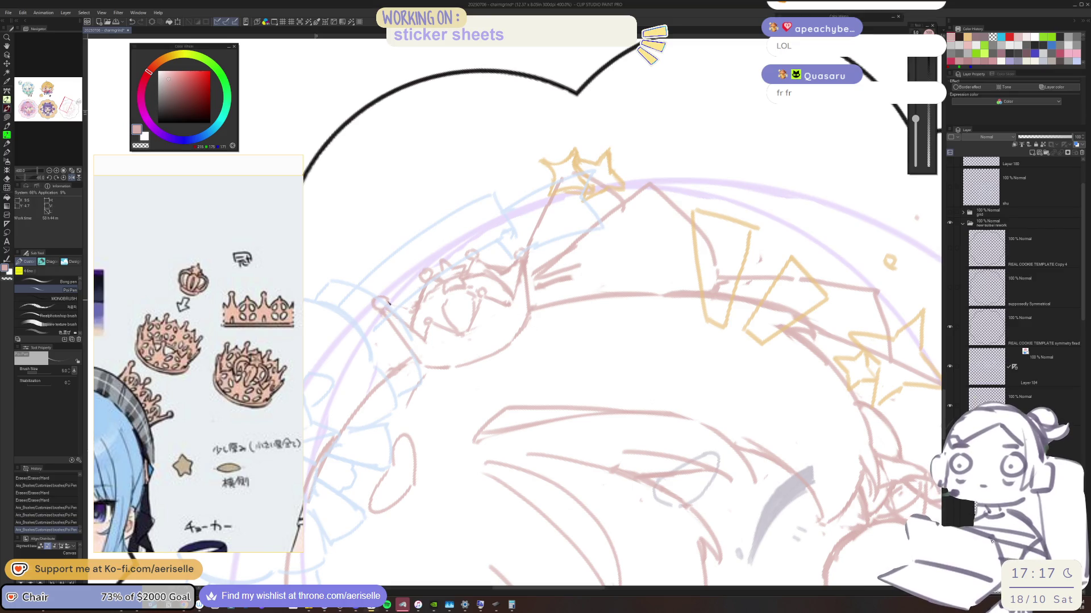
Step: Restore the undone stroke, then erase and redraw the rough lines on the crown's left side
scroll(388, 315, "up", 3)
key("ctrl+y")
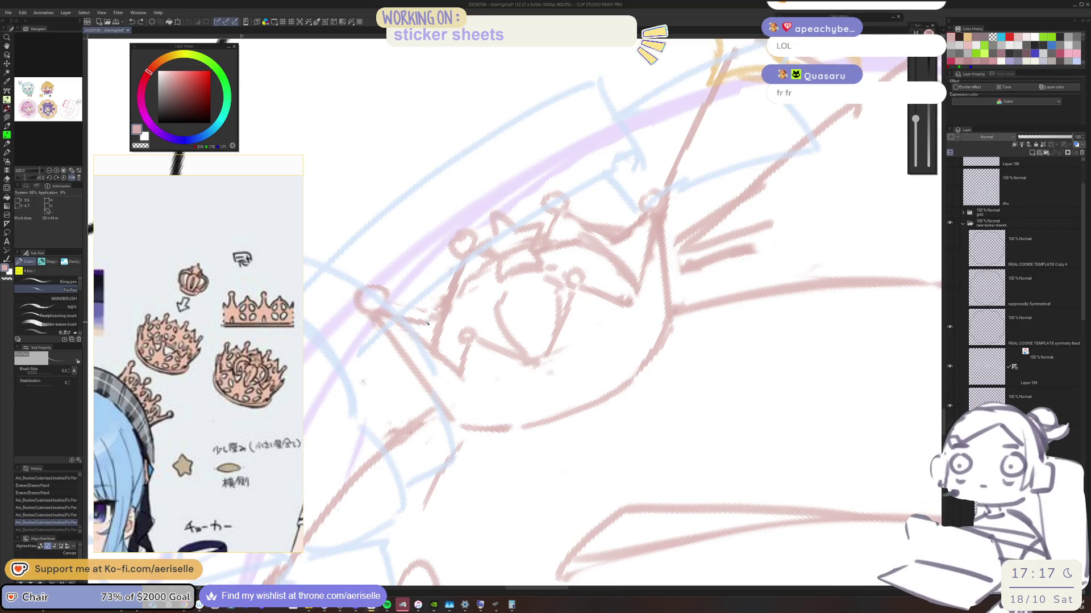
key("e")
left_click_drag(398, 323, 432, 340)
mouse_move(420, 330)
left_mouse_down()
mouse_move(443, 364)
mouse_move(392, 328)
mouse_move(423, 329)
mouse_move(385, 311)
left_mouse_up()
key("p")
key("e")
key("p")
key("ctrl+z")
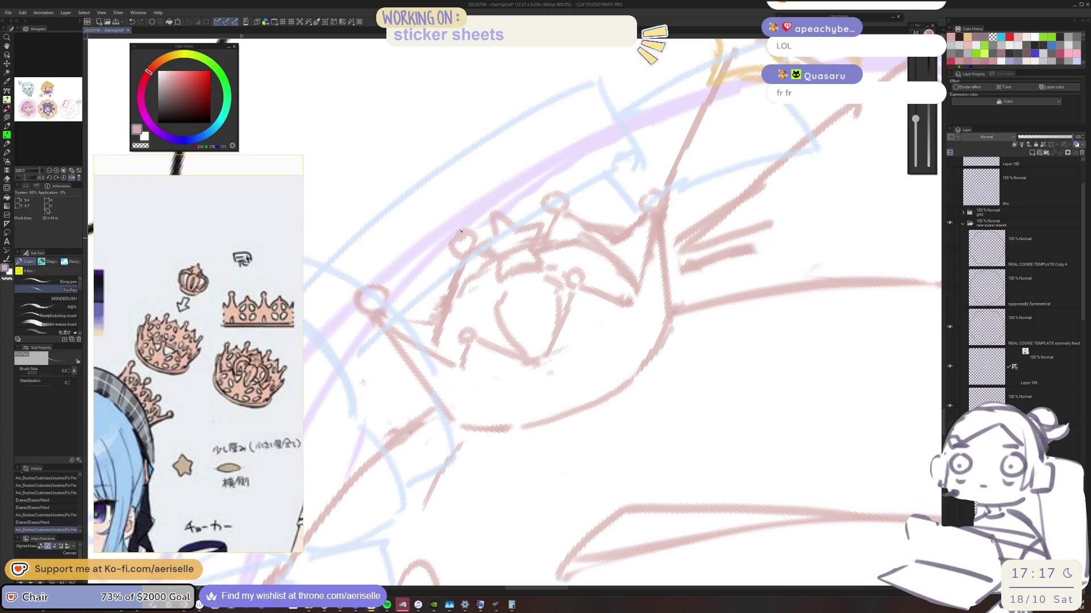
Step: Draw a small bead on the crown's left point and a line along the crown's base
mouse_move(425, 257)
left_mouse_down()
mouse_move(444, 271)
mouse_move(423, 267)
mouse_move(453, 274)
mouse_move(454, 261)
mouse_move(459, 287)
left_mouse_up()
key("e")
key("p")
key("e")
key("p")
mouse_move(470, 232)
left_mouse_down()
mouse_move(483, 251)
mouse_move(474, 270)
left_mouse_up()
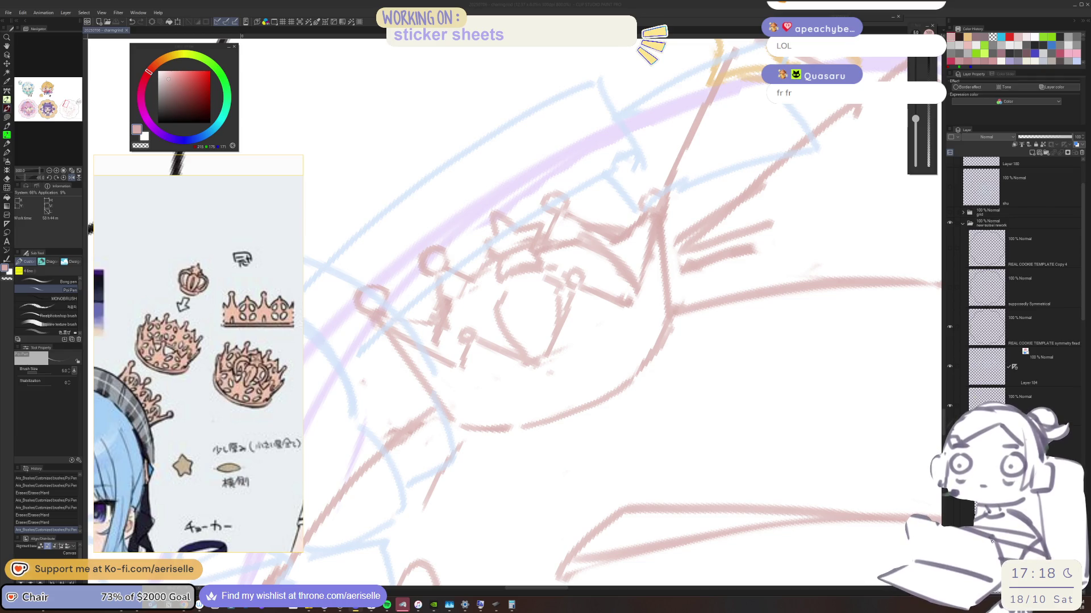
left_click(484, 266)
Step: Erase a stray mark on the sketch and add two small strokes to the face
key("e")
mouse_move(483, 279)
left_mouse_down()
mouse_move(508, 258)
mouse_move(487, 245)
mouse_move(506, 261)
mouse_move(521, 240)
mouse_move(506, 270)
mouse_move(528, 253)
mouse_move(514, 300)
mouse_move(449, 301)
mouse_move(463, 352)
left_mouse_up()
key("p")
key("e")
key("p")
key("e")
key("p")
mouse_move(480, 284)
left_mouse_down()
mouse_move(494, 291)
mouse_move(484, 335)
left_mouse_up()
mouse_move(444, 276)
left_mouse_down()
mouse_move(398, 334)
mouse_move(448, 290)
mouse_move(432, 306)
mouse_move(449, 313)
left_mouse_up()
key("e")
key("p")
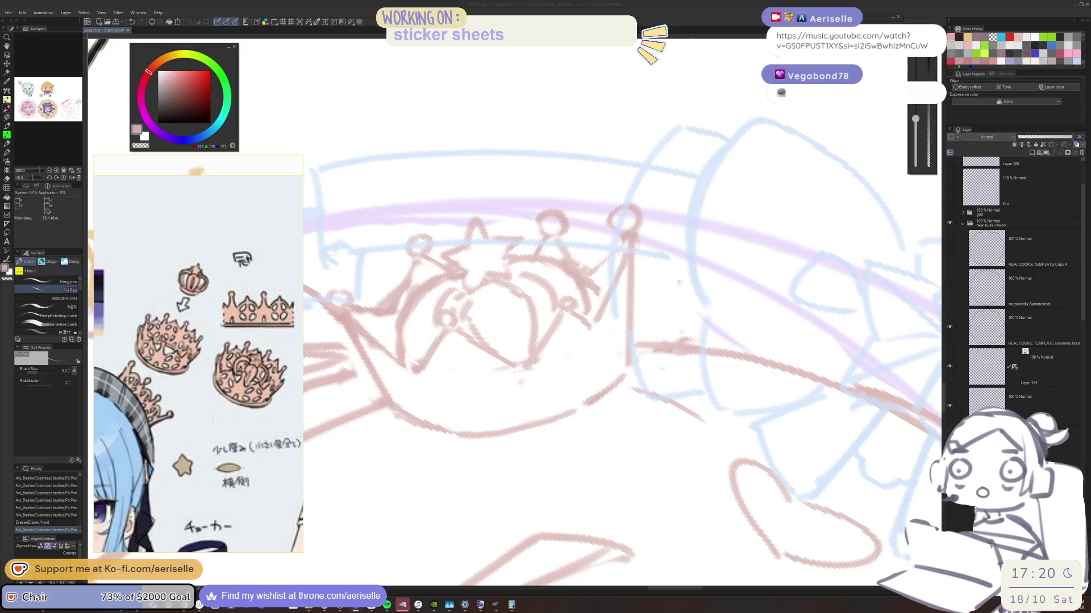
Step: Add a line, a curved line and more pen strokes to the face, erasing a small bit
left_click(345, 290)
mouse_move(345, 306)
left_mouse_down()
mouse_move(340, 281)
mouse_move(343, 306)
mouse_move(349, 299)
left_mouse_up()
key("e")
key("p")
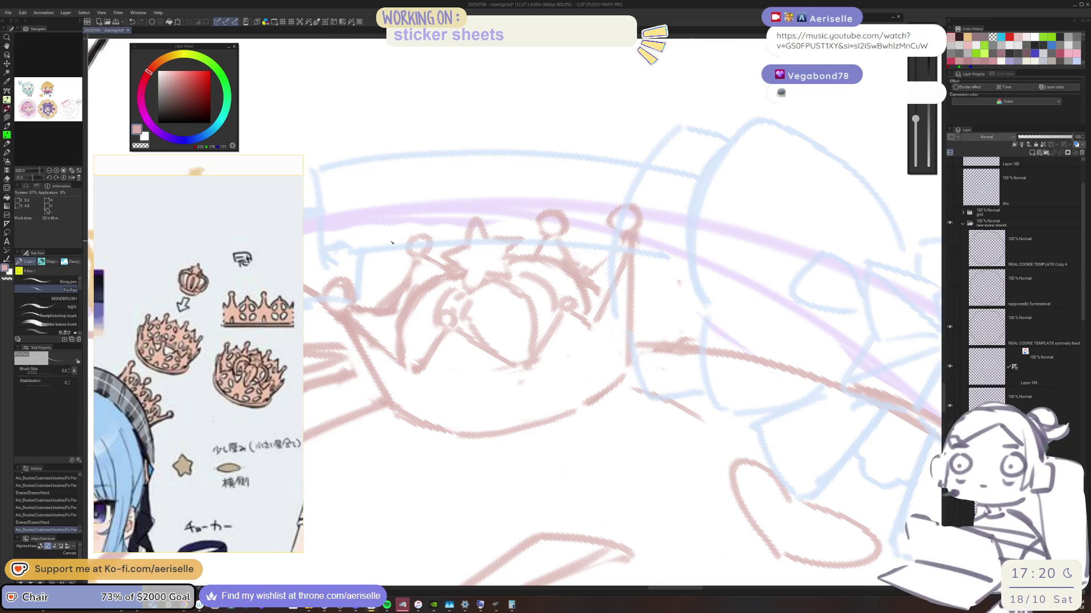
left_click_drag(492, 302, 510, 358)
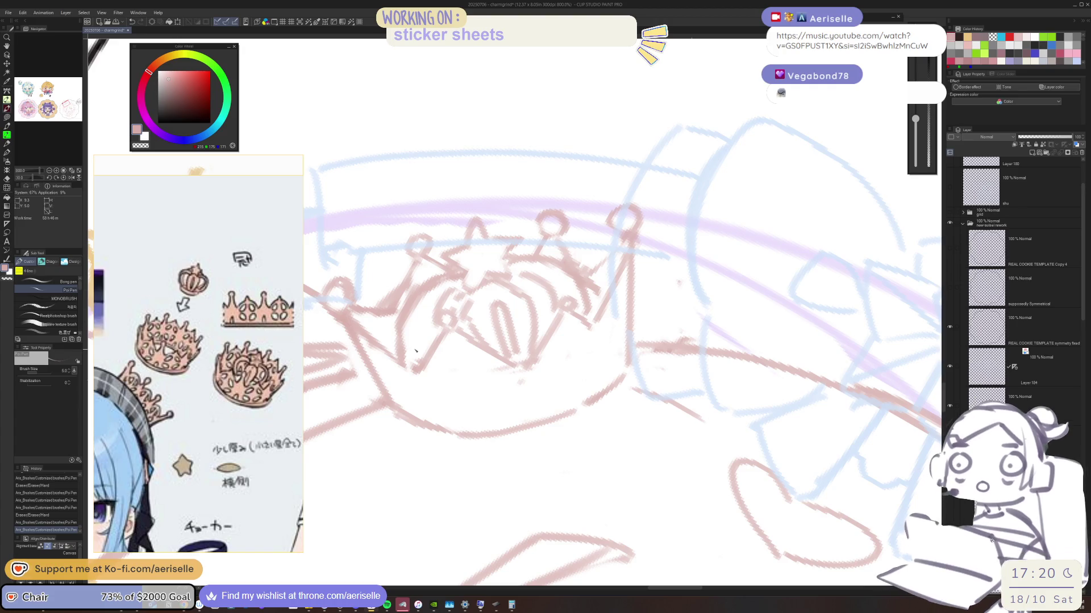
mouse_move(396, 313)
left_mouse_down()
mouse_move(425, 354)
mouse_move(432, 323)
left_mouse_up()
left_click_drag(568, 284, 577, 302)
key("e")
left_click_drag(395, 345, 397, 348)
key("p")
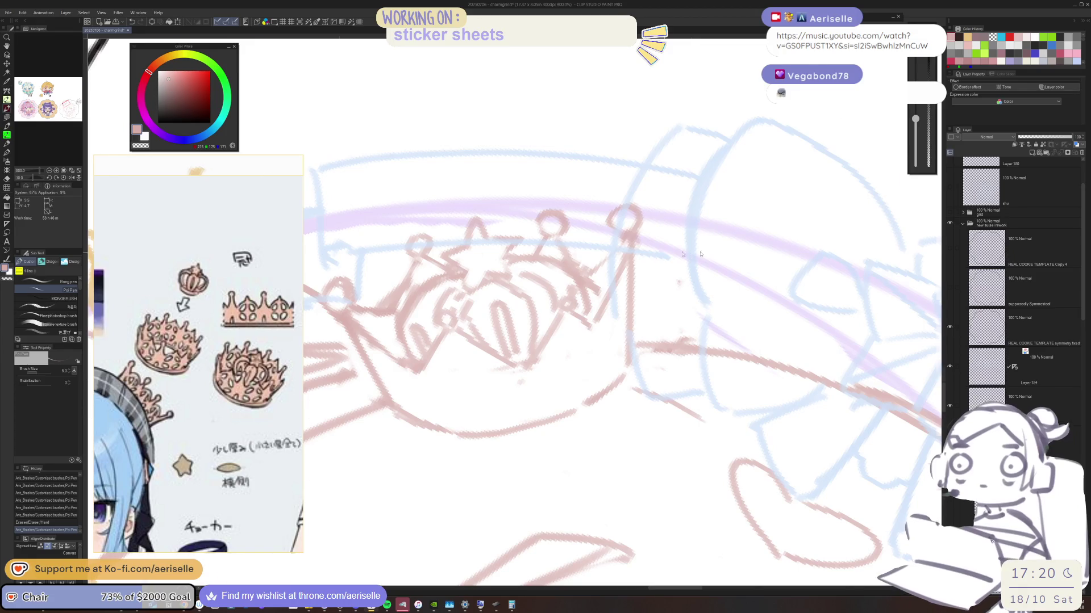
scroll(625, 352, "down", 4)
scroll(492, 360, "up", 4)
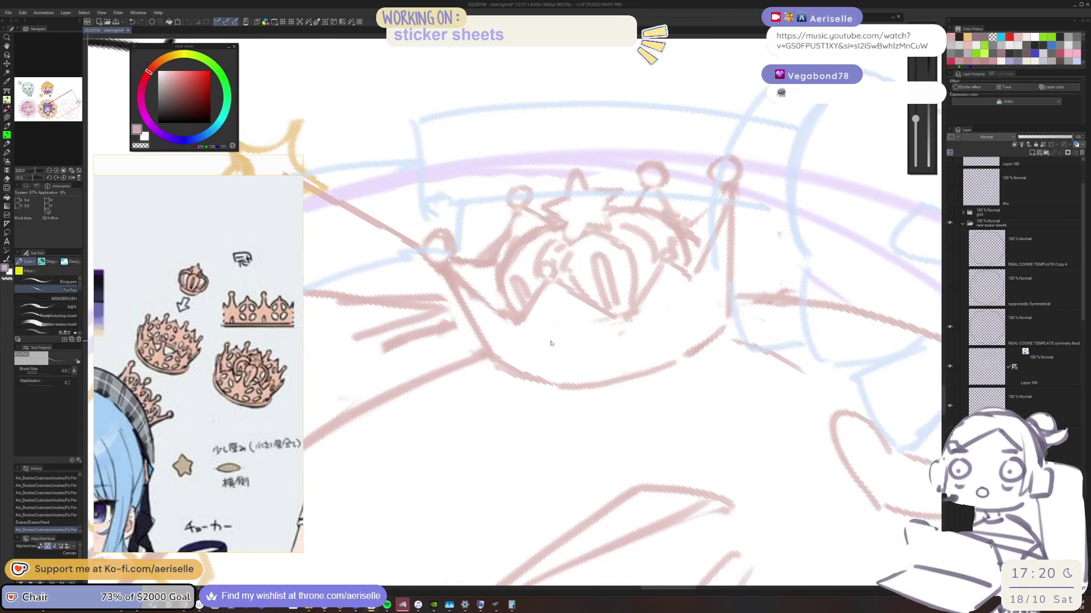
Step: Add short strokes at the crown's left edge and centre, erasing rough centre and right-side lines
mouse_move(484, 284)
left_mouse_down()
mouse_move(492, 302)
mouse_move(525, 306)
mouse_move(499, 301)
mouse_move(514, 313)
mouse_move(525, 303)
left_mouse_up()
key("e")
key("p")
mouse_move(593, 301)
left_mouse_down()
mouse_move(616, 278)
mouse_move(646, 275)
left_mouse_up()
key("e")
mouse_move(604, 311)
left_mouse_down()
mouse_move(619, 296)
mouse_move(593, 312)
mouse_move(630, 293)
mouse_move(644, 304)
mouse_move(624, 309)
left_mouse_up()
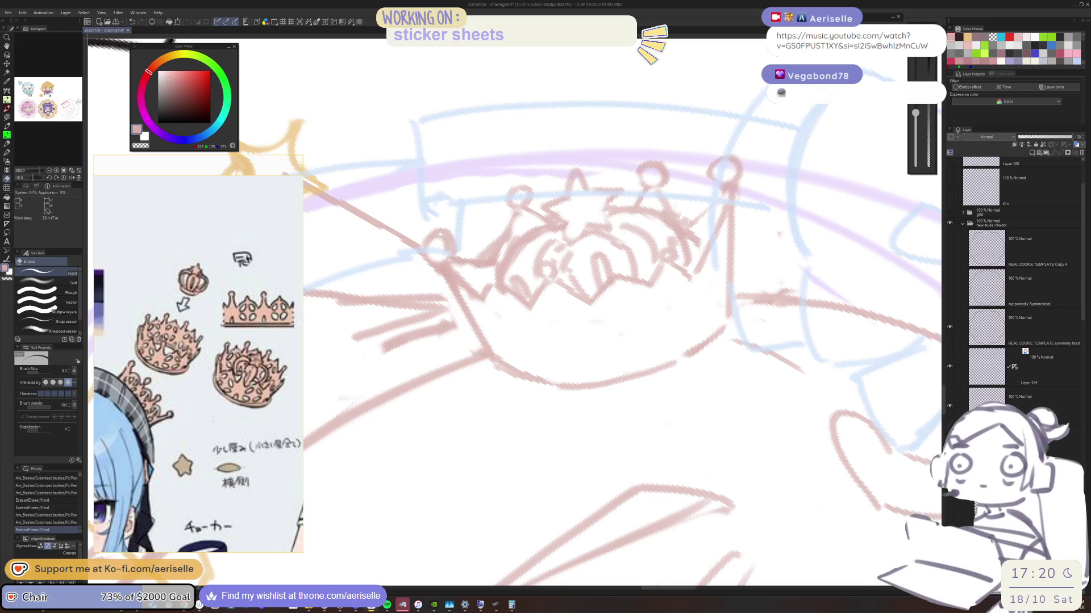
left_click_drag(689, 262, 701, 285)
left_click_drag(692, 325, 661, 396)
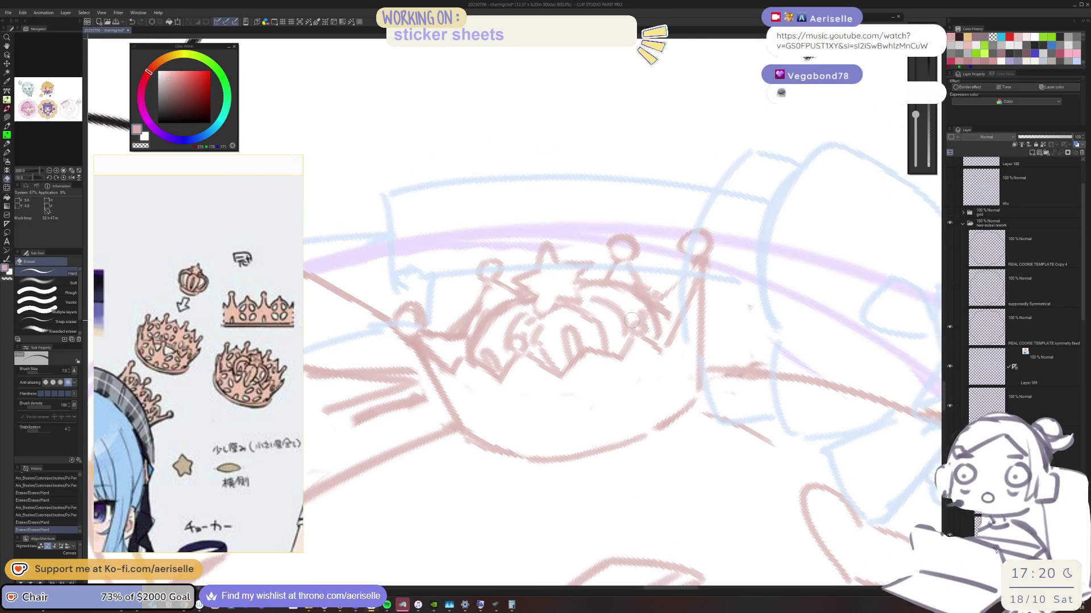
Step: Redraw two lines near the crown, undoing the last one
key("p")
left_click_drag(628, 316, 638, 323)
mouse_move(625, 318)
left_mouse_down()
mouse_move(636, 344)
mouse_move(659, 350)
mouse_move(675, 311)
mouse_move(657, 332)
mouse_move(661, 354)
left_mouse_up()
key("e")
key("p")
key("ctrl+z")
key("e")
key("p")
key("e")
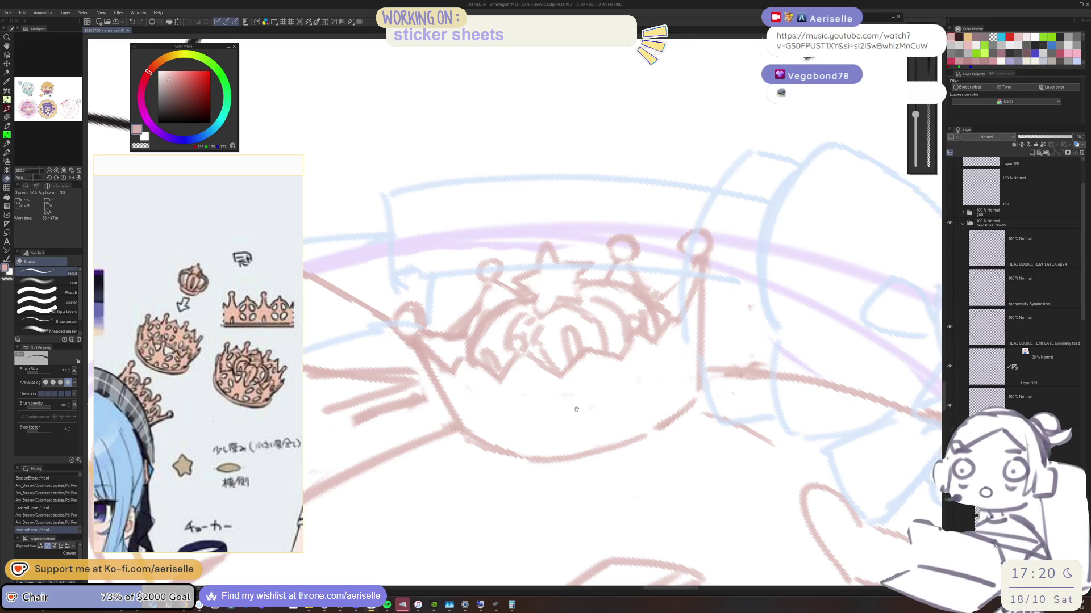
key("minus")
Step: Draw a short line near the crown's base and try a stroke on the crown's right
key("p")
mouse_move(561, 467)
left_mouse_down()
mouse_move(552, 448)
mouse_move(583, 476)
left_mouse_up()
key("ctrl+z")
left_click_drag(534, 448, 557, 471)
key("e")
key("p")
mouse_move(784, 395)
left_mouse_down()
mouse_move(789, 406)
mouse_move(772, 392)
mouse_move(789, 398)
mouse_move(798, 336)
mouse_move(764, 392)
left_mouse_up()
key("ctrl+z")
Step: Ink along the crown's lower curve and add a short stroke on its right side
key("e")
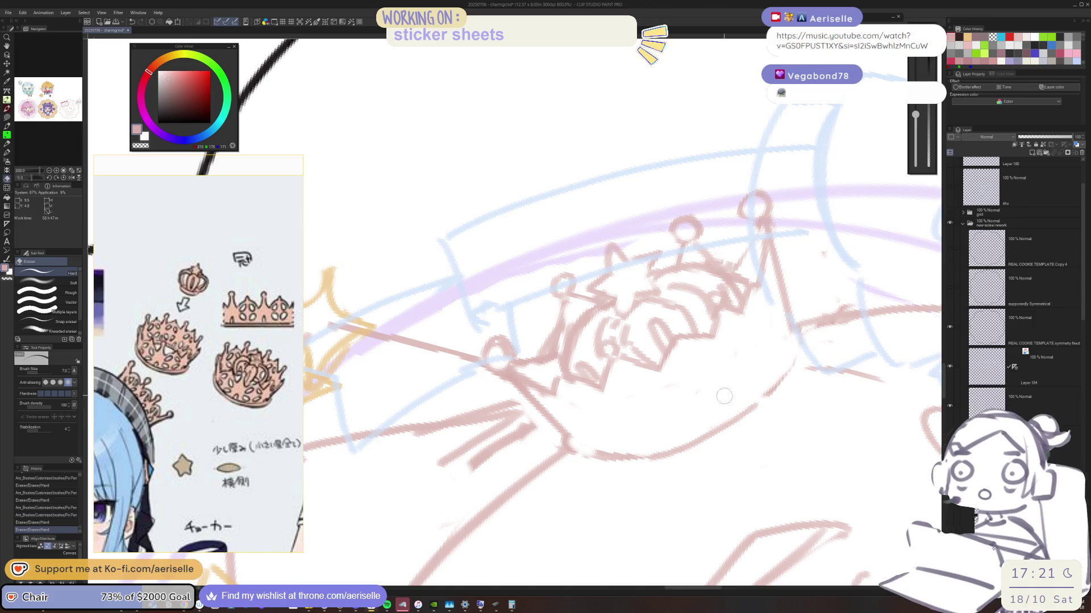
key("p")
left_click_drag(648, 460, 729, 421)
mouse_move(798, 343)
left_mouse_down()
mouse_move(761, 398)
mouse_move(778, 355)
mouse_move(746, 386)
mouse_move(732, 343)
left_mouse_up()
mouse_move(477, 490)
left_mouse_down()
mouse_move(451, 438)
mouse_move(477, 484)
mouse_move(589, 269)
left_mouse_up()
key("ctrl+z")
Step: Erase the rough face outline lines and redraw the outline as one longer stroke
mouse_move(499, 315)
left_mouse_down()
mouse_move(534, 398)
mouse_move(542, 395)
left_mouse_up()
key("e")
mouse_move(487, 244)
left_mouse_down()
mouse_move(482, 287)
mouse_move(532, 421)
left_mouse_up()
key("p")
left_click_drag(478, 250, 486, 352)
key("ctrl+z")
mouse_move(492, 229)
left_mouse_down()
mouse_move(484, 256)
mouse_move(501, 387)
left_mouse_up()
key("ctrl+z")
mouse_move(490, 229)
left_mouse_down()
mouse_move(482, 358)
mouse_move(547, 436)
left_mouse_up()
Step: Erase a short crown stroke in a tilted view, then straighten and zoom out the view
key("ctrl+shift+0")
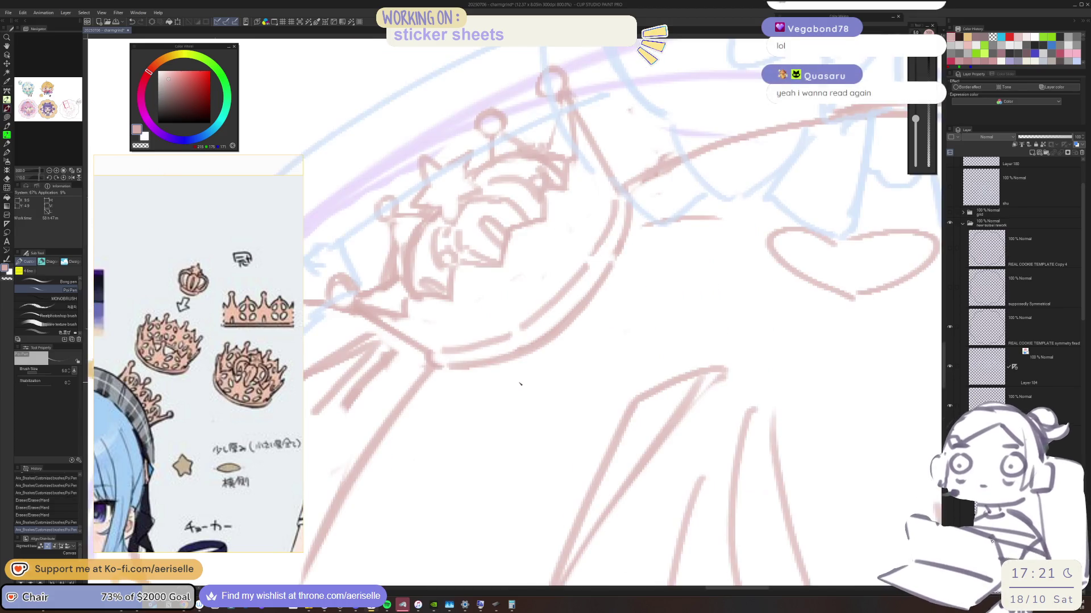
mouse_move(805, 282)
left_mouse_down()
mouse_move(762, 322)
mouse_move(772, 329)
mouse_move(742, 382)
left_mouse_up()
key("e")
mouse_move(690, 348)
left_mouse_down()
mouse_move(681, 364)
mouse_move(696, 339)
left_mouse_up()
key("p")
key("ctrl+shift+0")
scroll(832, 244, "down", 3)
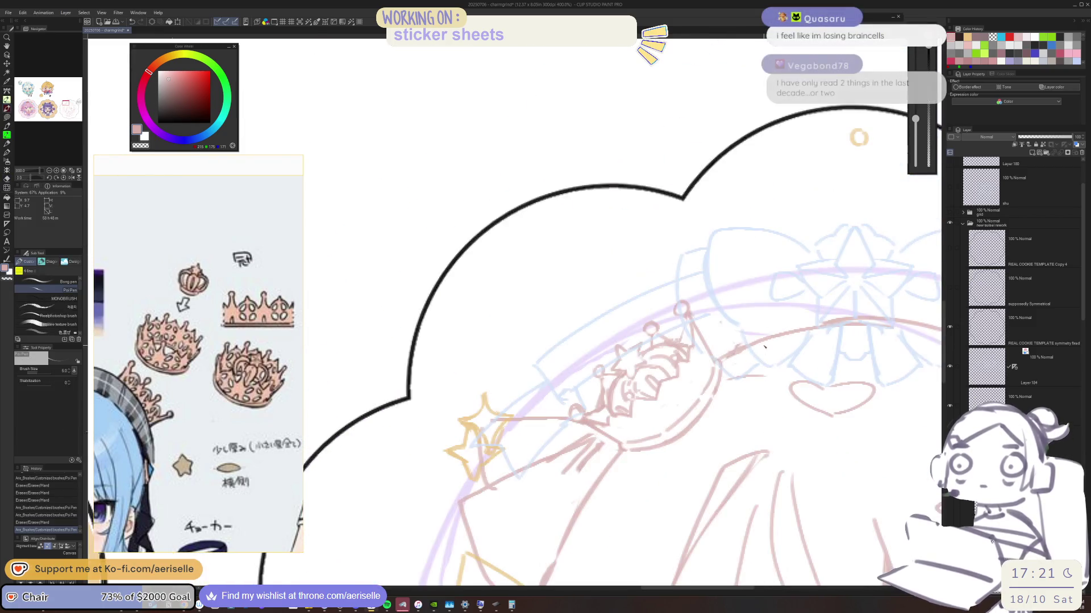
Step: Rotate the view level with the crown and erase three small stray marks near it
mouse_move(723, 331)
left_mouse_down()
mouse_move(681, 301)
mouse_move(742, 392)
mouse_move(739, 345)
mouse_move(704, 250)
left_mouse_up()
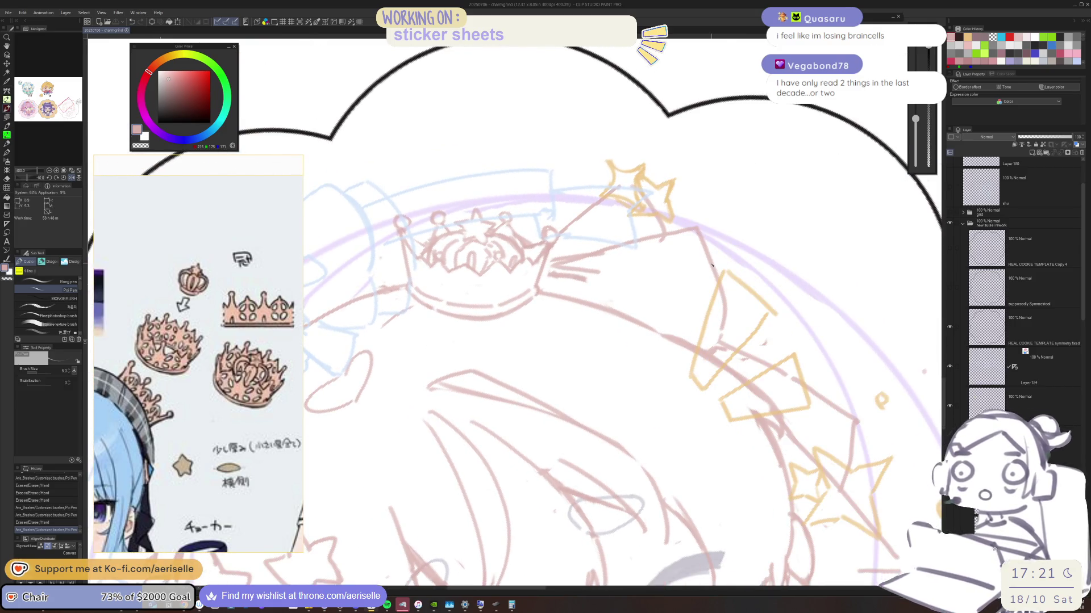
mouse_move(706, 312)
left_mouse_down()
mouse_move(709, 378)
mouse_move(737, 382)
left_mouse_up()
left_click_drag(696, 346, 646, 365)
key("e")
left_click(664, 359)
left_click(685, 353)
left_click(715, 319)
scroll(595, 298, "up", 2)
Step: Add two small pen marks on the crown, erase two nearby marks, and check at 100% zoom
key("p")
left_click(867, 307)
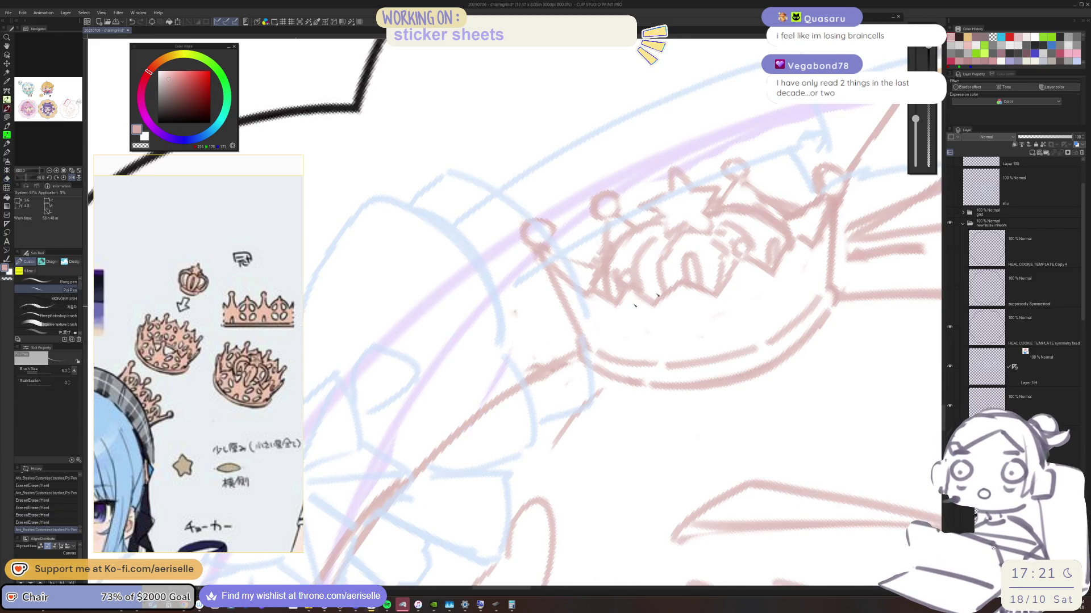
left_click(764, 341)
key("e")
left_click(772, 344)
left_click(778, 347)
scroll(818, 295, "down", 2)
scroll(610, 361, "down", 4)
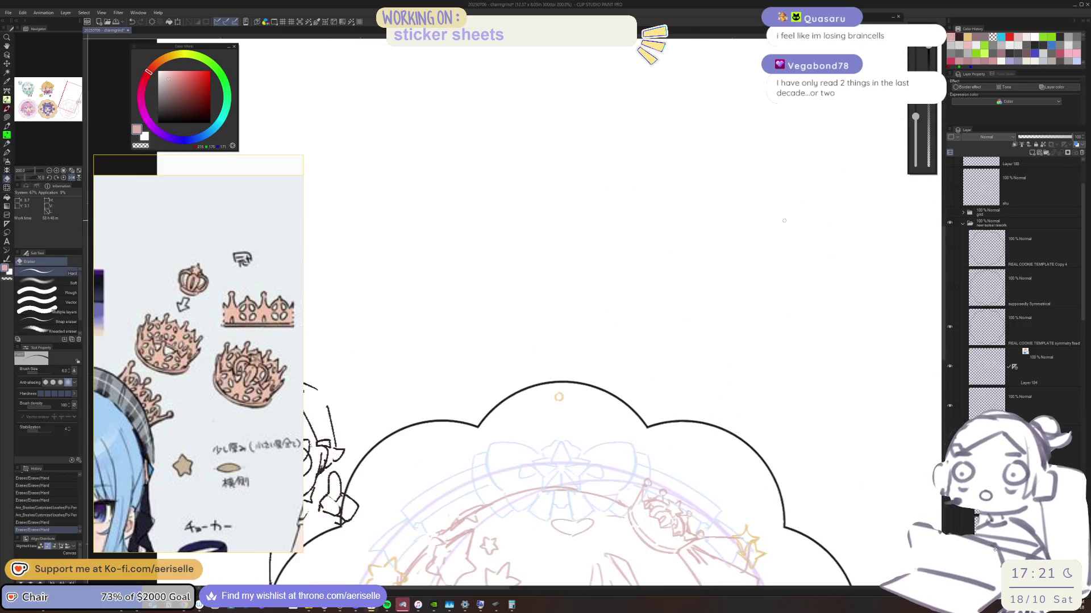
left_click_drag(610, 361, 650, 331)
scroll(650, 331, "up", 4)
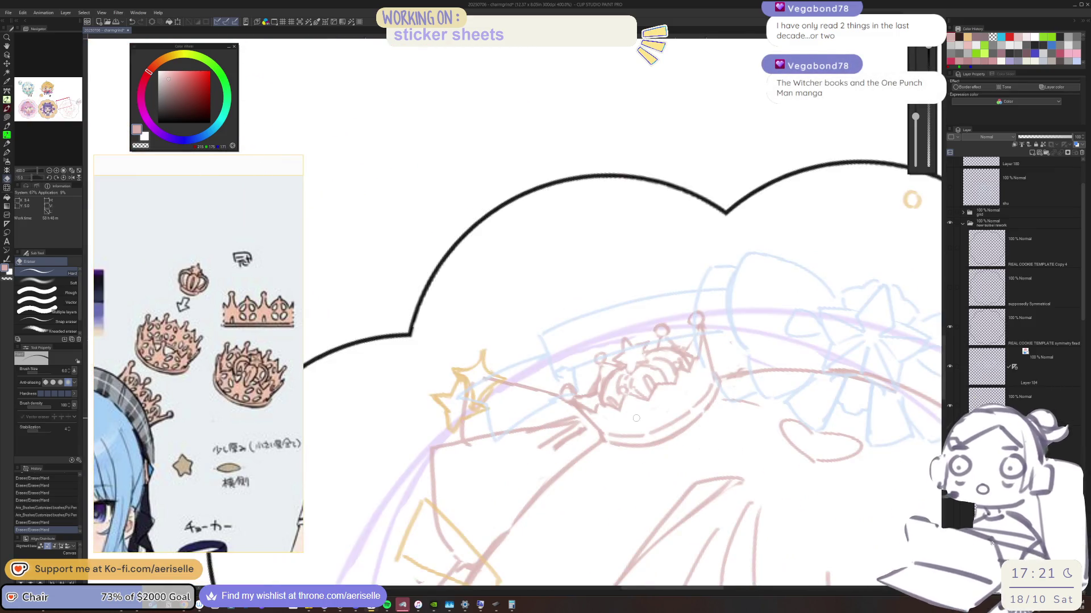
Step: Draw three short strokes across the crown band and zoom in closer
key("p")
left_click_drag(595, 424, 605, 429)
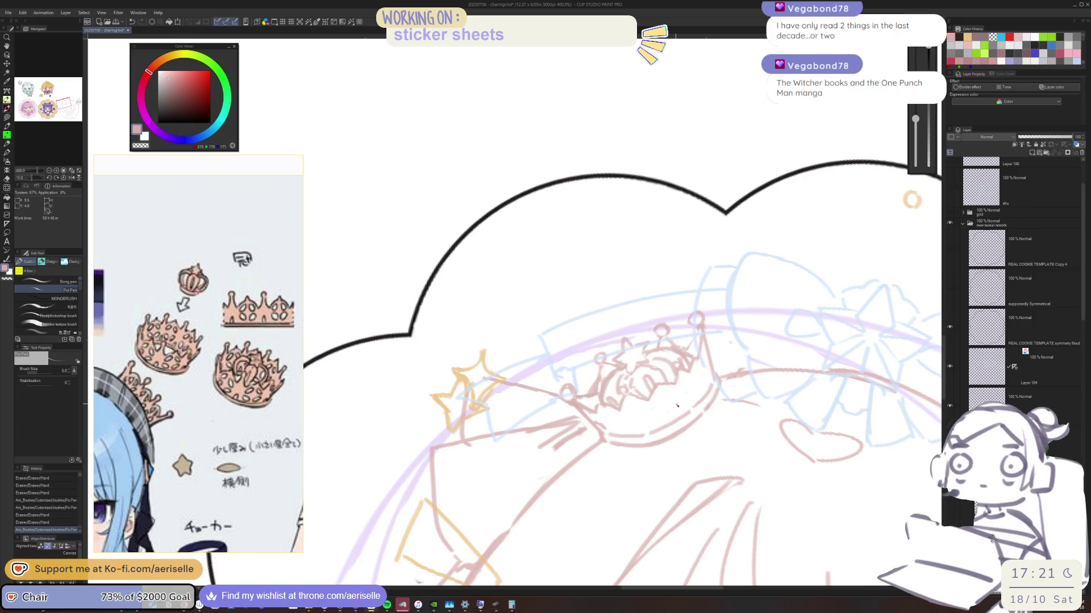
key("ctrl+z")
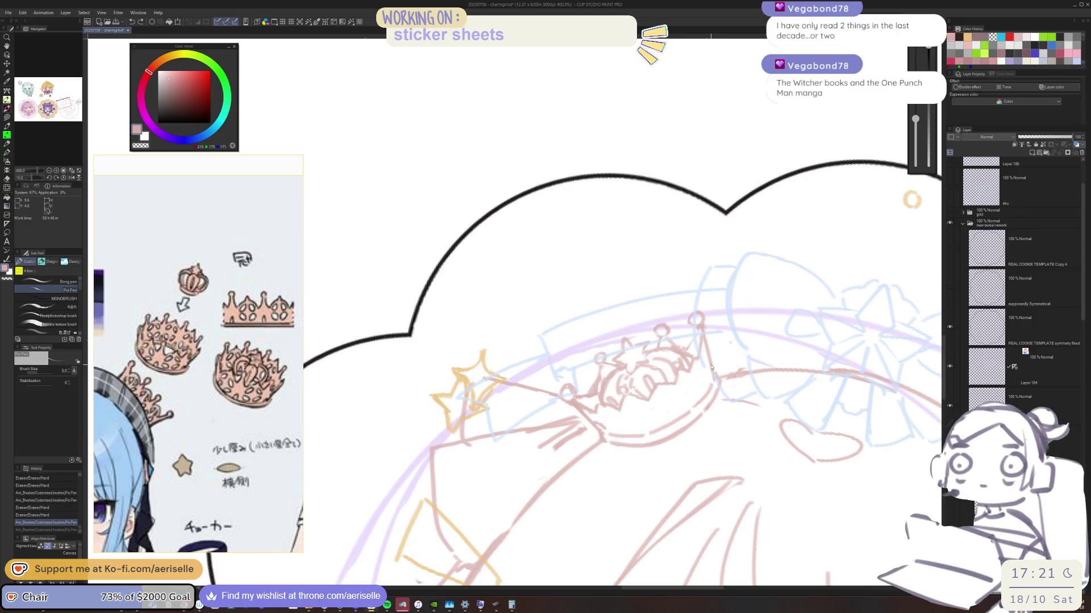
key("ctrl+y")
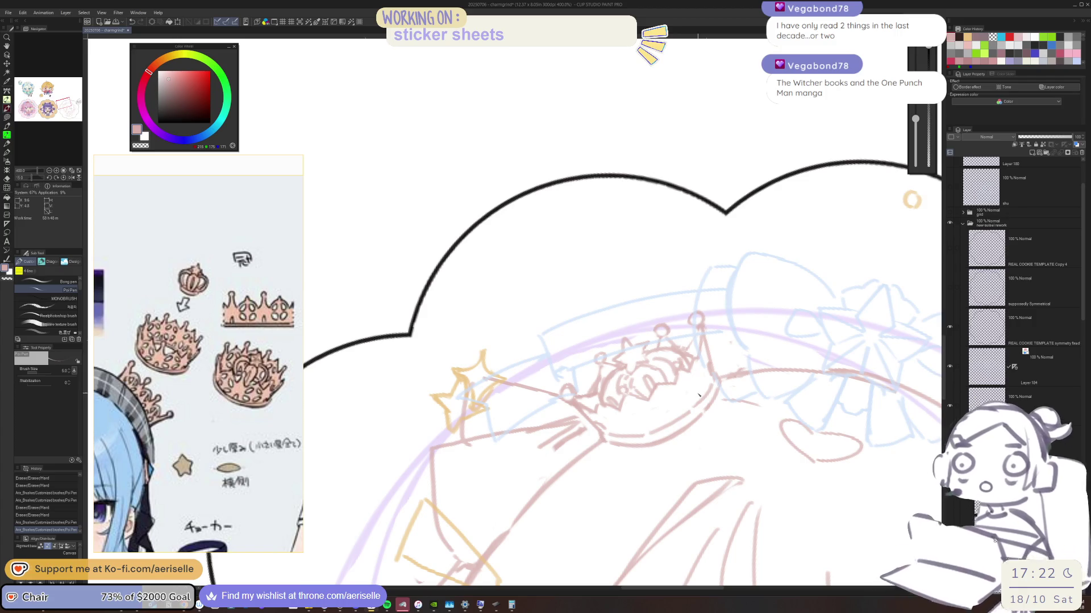
left_click_drag(694, 393, 698, 405)
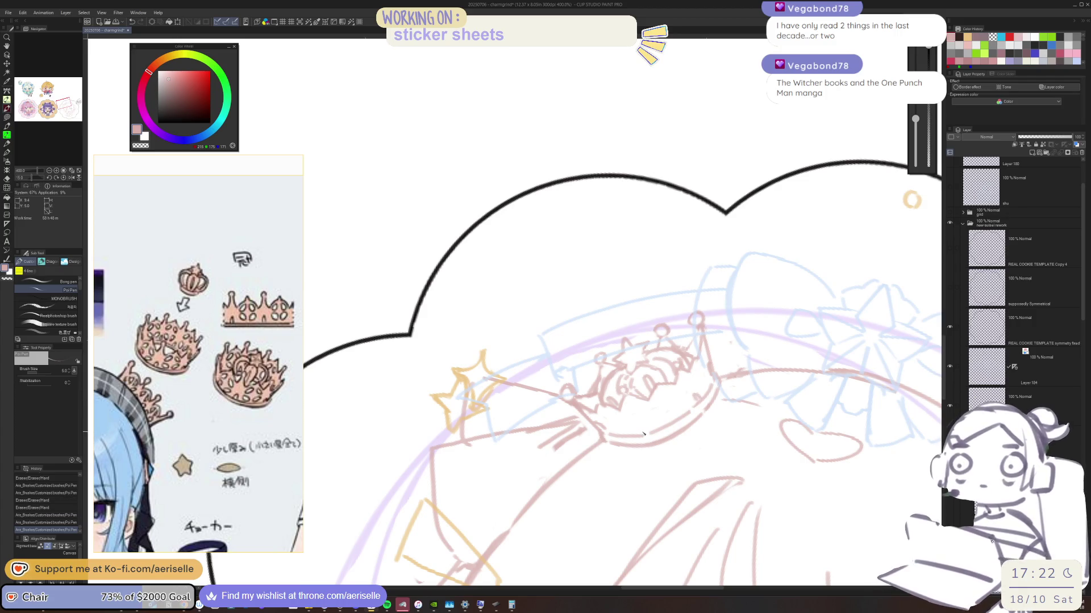
left_click_drag(675, 353, 679, 361)
mouse_move(821, 247)
left_mouse_down()
mouse_move(762, 324)
mouse_move(759, 252)
mouse_move(718, 315)
mouse_move(736, 304)
left_mouse_up()
scroll(614, 393, "up", 3)
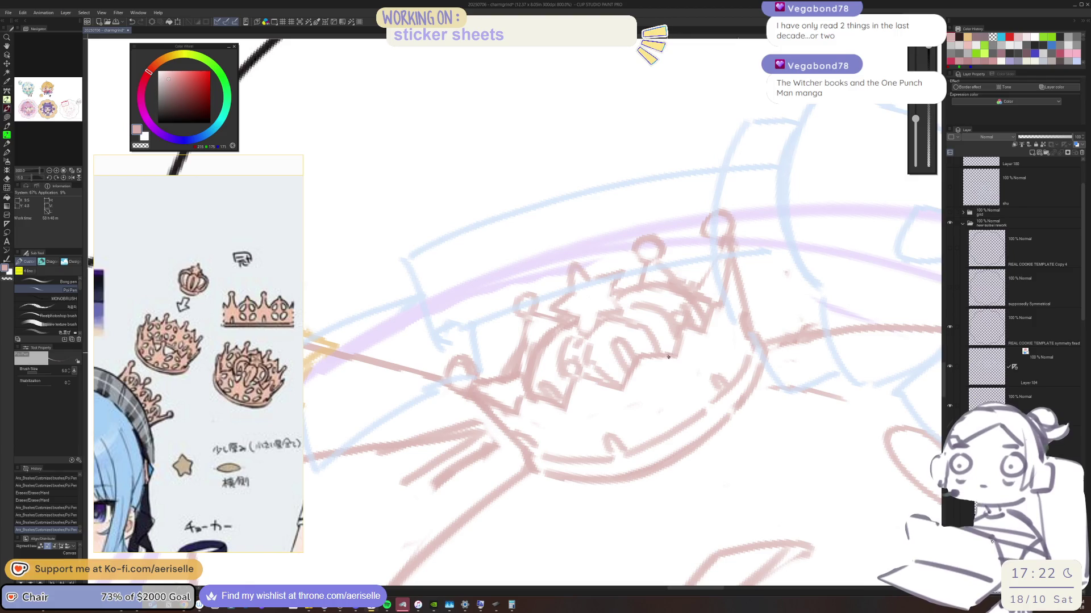
Step: Draw two small oval gems on the crown band and save the drawing
mouse_move(639, 402)
left_mouse_down()
mouse_move(654, 384)
mouse_move(647, 407)
mouse_move(670, 426)
left_mouse_up()
key("ctrl+z")
mouse_move(663, 378)
left_mouse_down()
mouse_move(675, 372)
mouse_move(680, 413)
mouse_move(694, 391)
left_mouse_up()
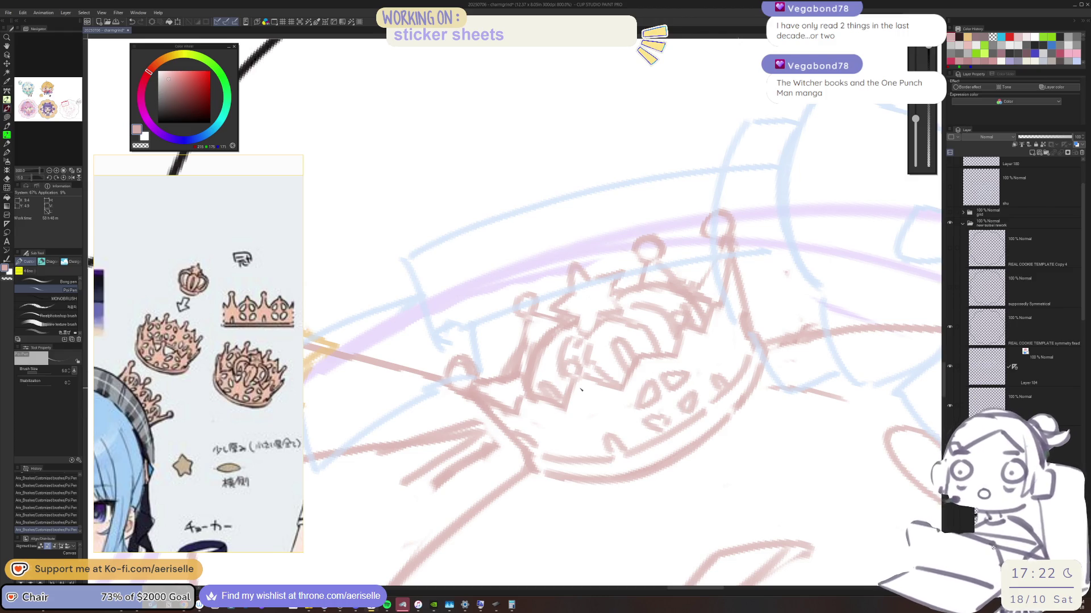
key("ctrl+s")
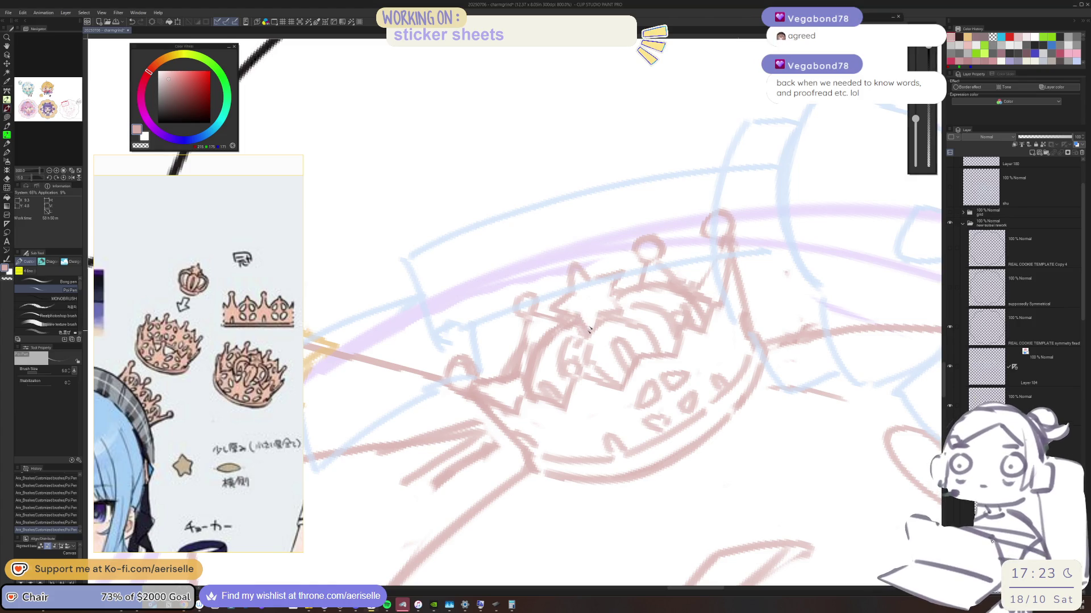
Step: Level the view on the crown and erase the tip of its star
key("h")
mouse_move(621, 268)
left_mouse_down()
mouse_move(548, 325)
mouse_move(568, 310)
mouse_move(471, 325)
left_mouse_up()
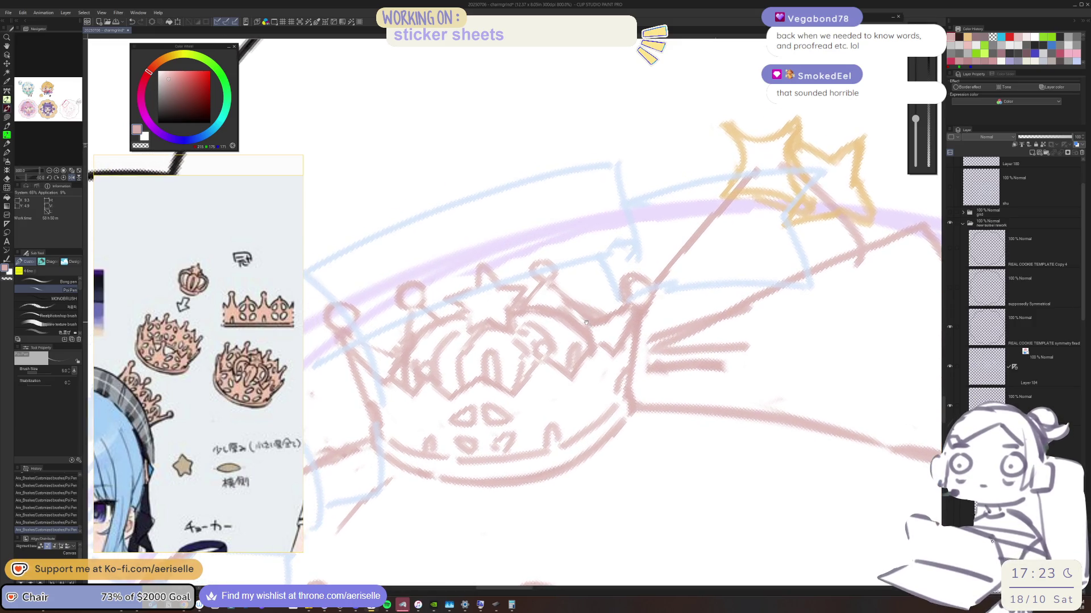
key("asciicircum")
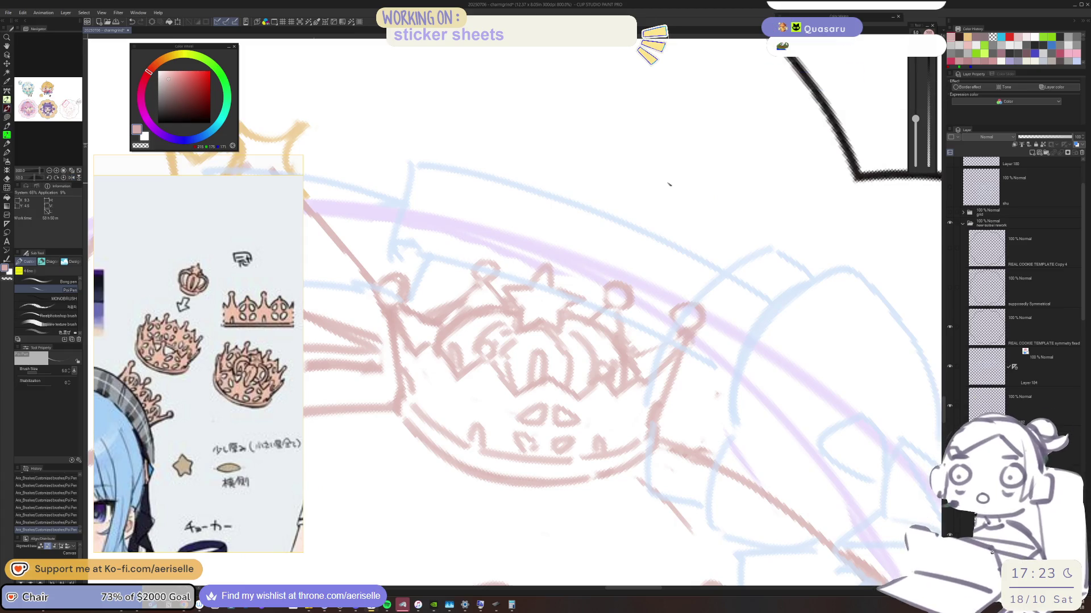
key("asciicircum")
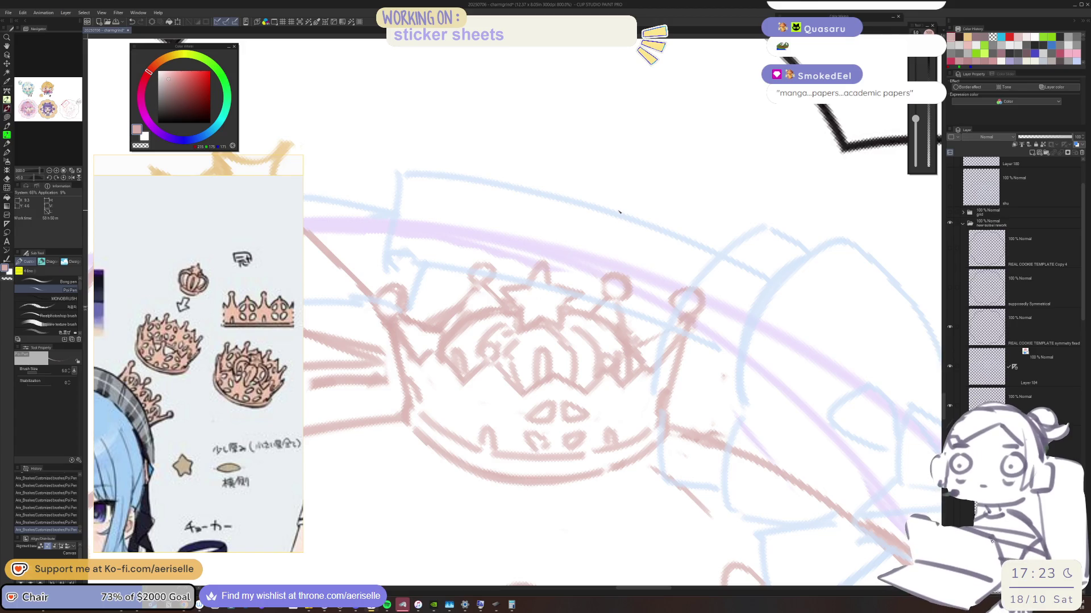
key("minus")
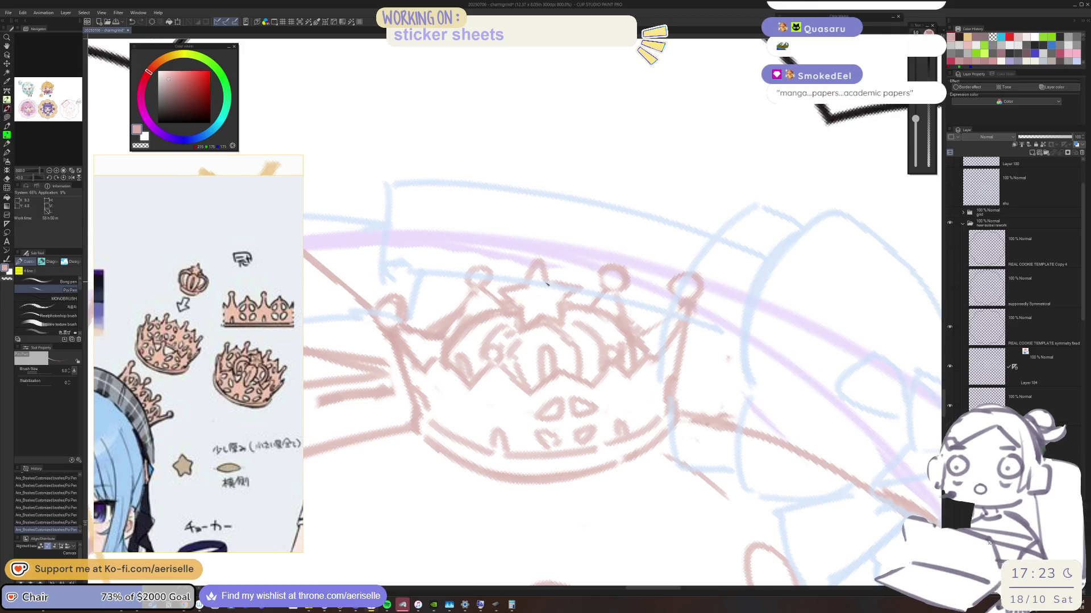
key("e")
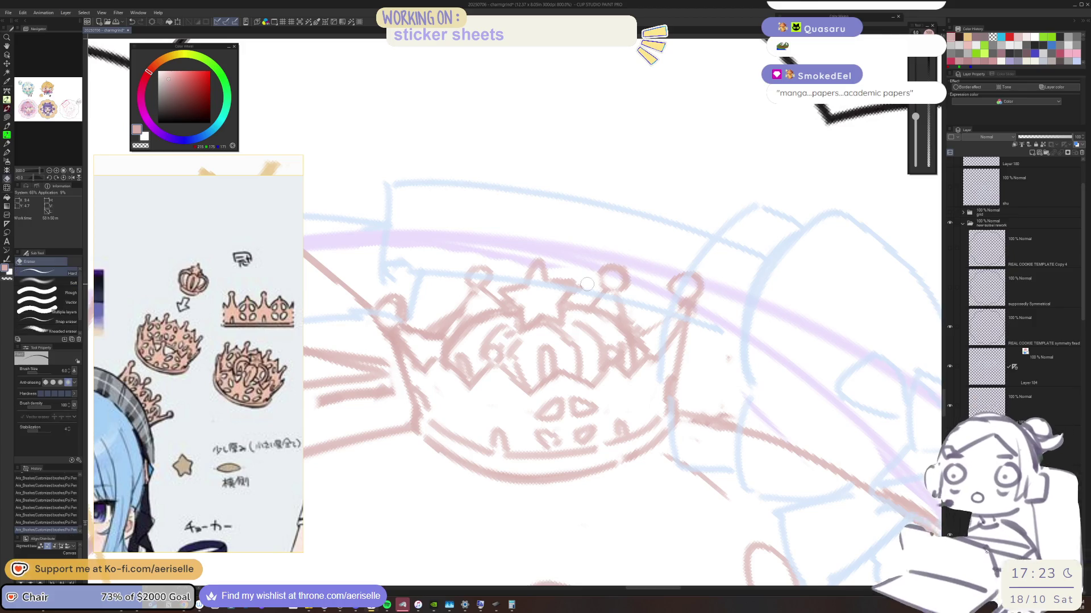
mouse_move(536, 261)
left_mouse_down()
mouse_move(529, 277)
mouse_move(556, 281)
mouse_move(525, 267)
mouse_move(536, 279)
left_mouse_up()
Step: Reposition the view on the crown and draw a short detail line across it
key("p")
key("e")
scroll(664, 210, "down", 5)
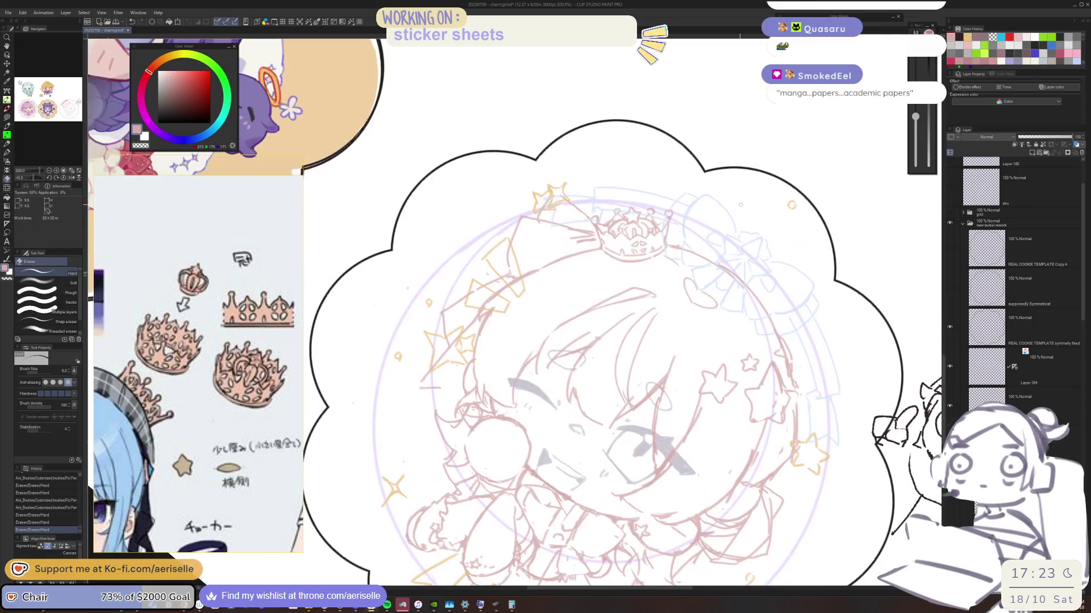
key("minus")
key("minus")
key("minus")
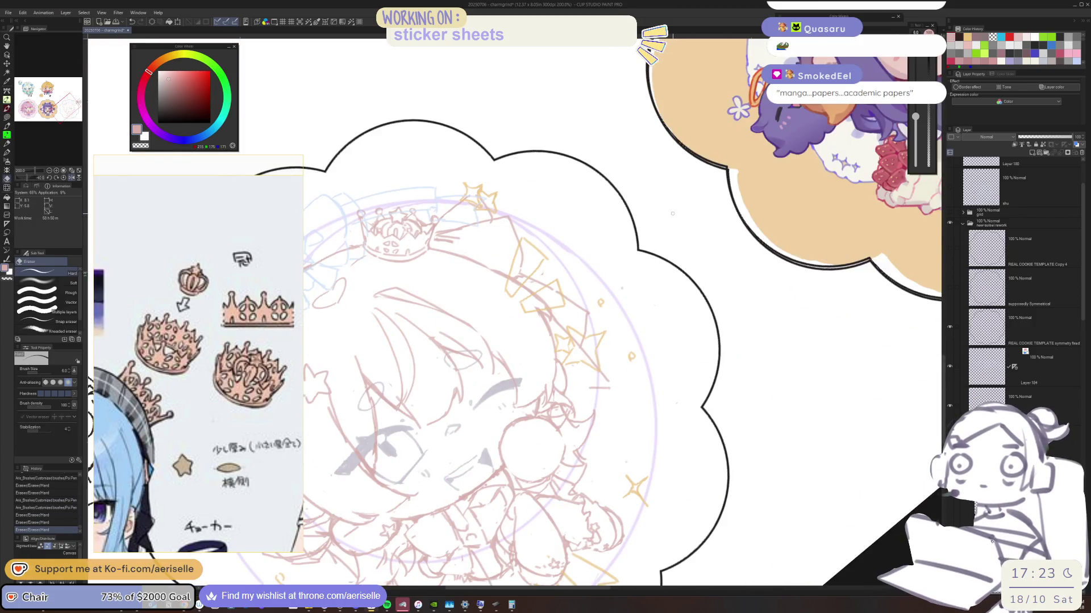
key("minus")
mouse_move(530, 262)
left_mouse_down()
mouse_move(547, 256)
mouse_move(569, 311)
mouse_move(585, 310)
mouse_move(576, 309)
left_mouse_up()
scroll(563, 313, "up", 5)
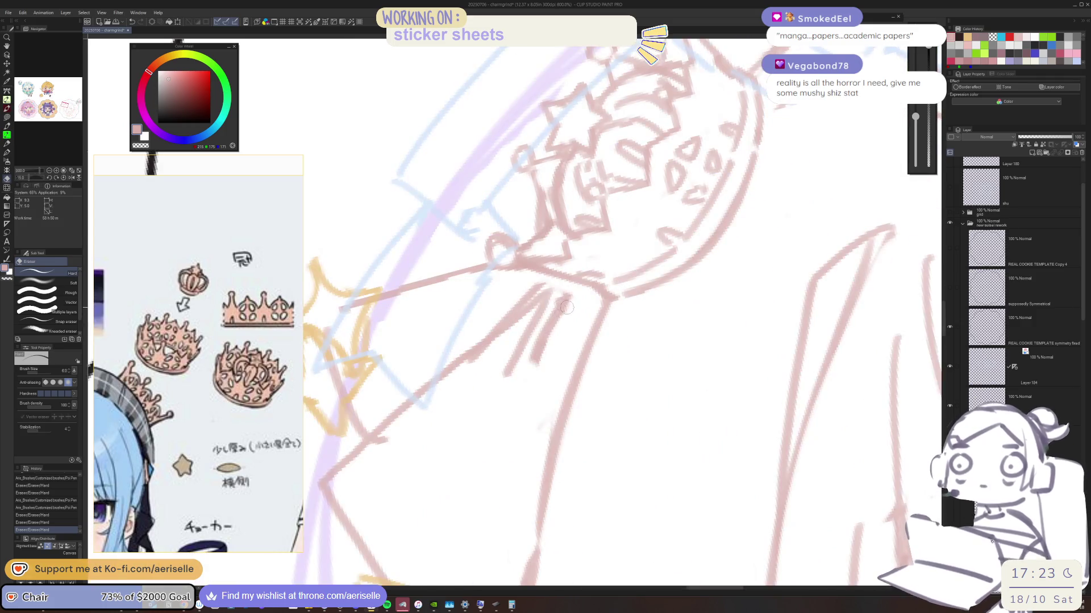
key("p")
mouse_move(588, 286)
left_mouse_down()
mouse_move(528, 310)
mouse_move(554, 306)
left_mouse_up()
Step: Erase a small bit of the crown sketch with a smaller eraser
key("e")
key("bracketleft")
key("bracketleft")
key("bracketleft")
mouse_move(480, 362)
left_mouse_down()
mouse_move(500, 339)
mouse_move(537, 344)
mouse_move(561, 324)
left_mouse_up()
scroll(666, 235, "down", 2)
key("p")
key("ctrl+z")
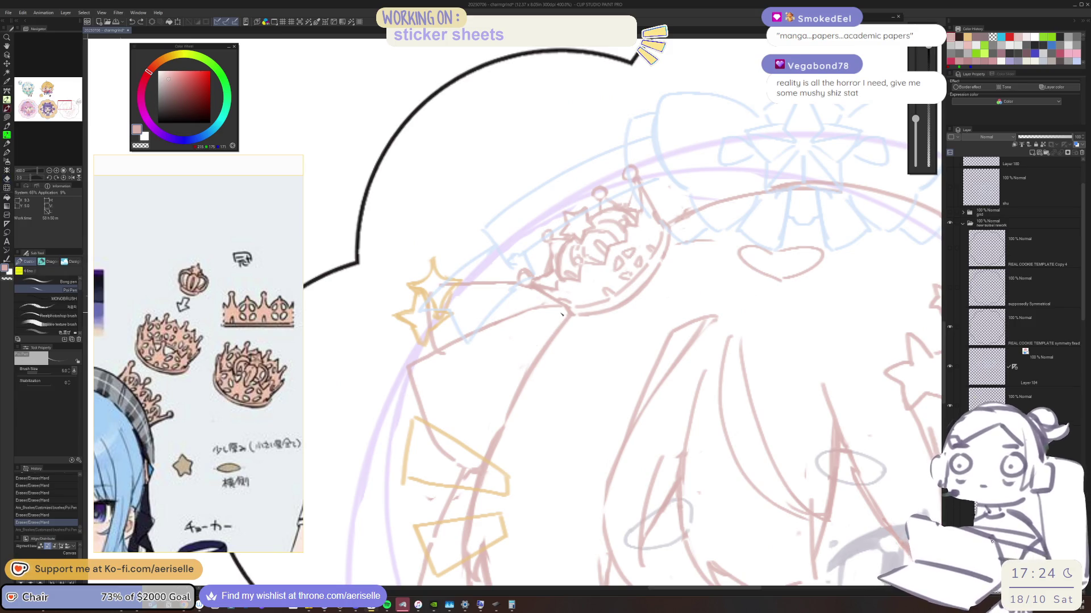
key("ctrl+y")
Step: Add a small loop and fresh detail strokes on the crown's left side, erasing part of its lines
mouse_move(589, 304)
left_mouse_down()
mouse_move(605, 353)
mouse_move(647, 335)
left_mouse_up()
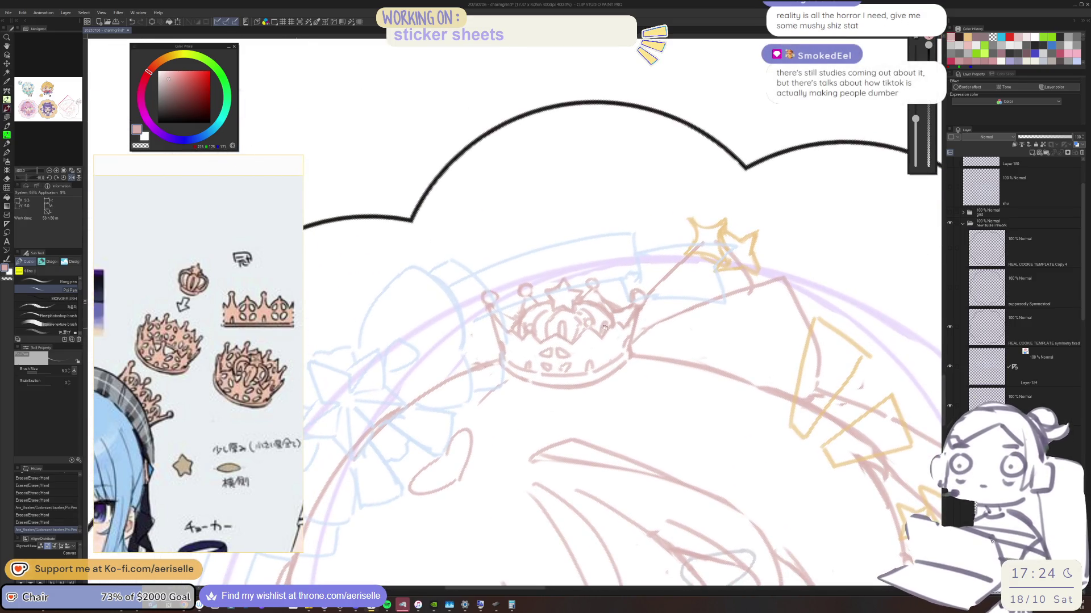
scroll(633, 321, "up", 2)
key("e")
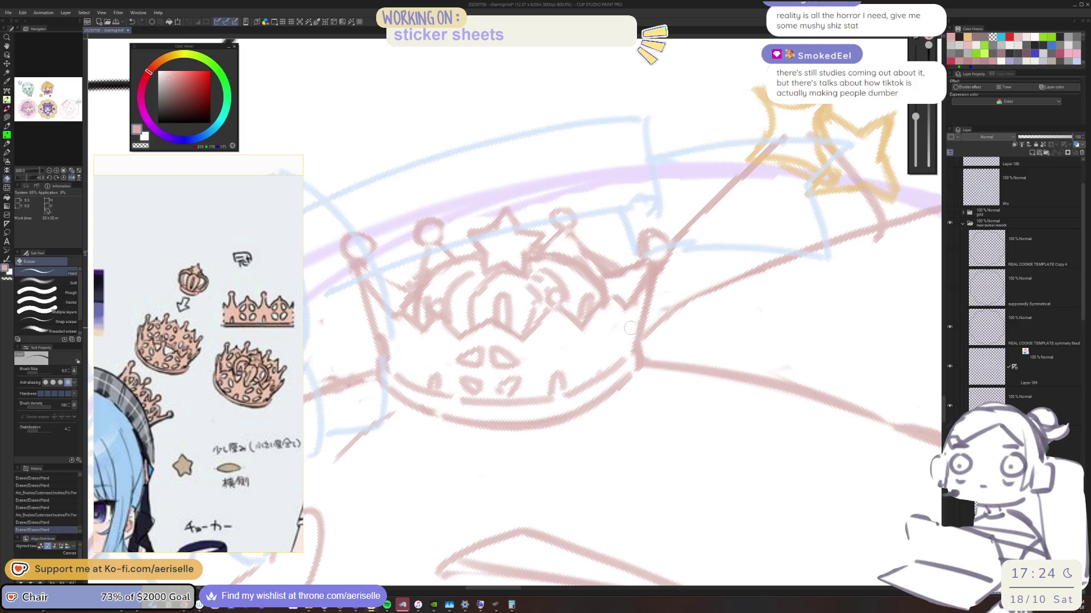
key("p")
left_click_drag(591, 335, 609, 365)
key("e")
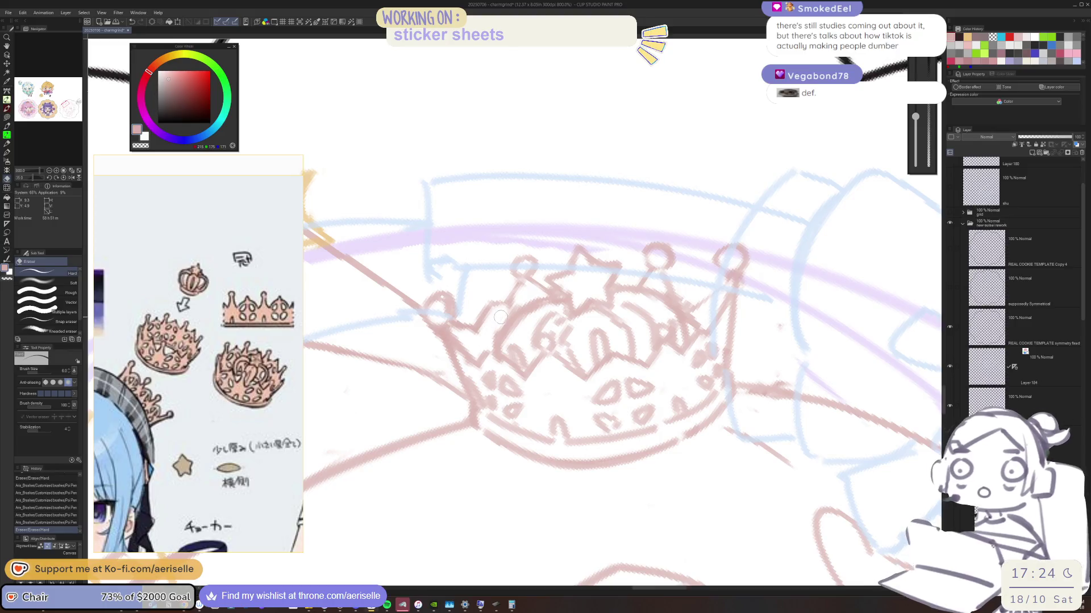
mouse_move(676, 234)
left_mouse_down()
mouse_move(478, 312)
mouse_move(627, 326)
left_mouse_up()
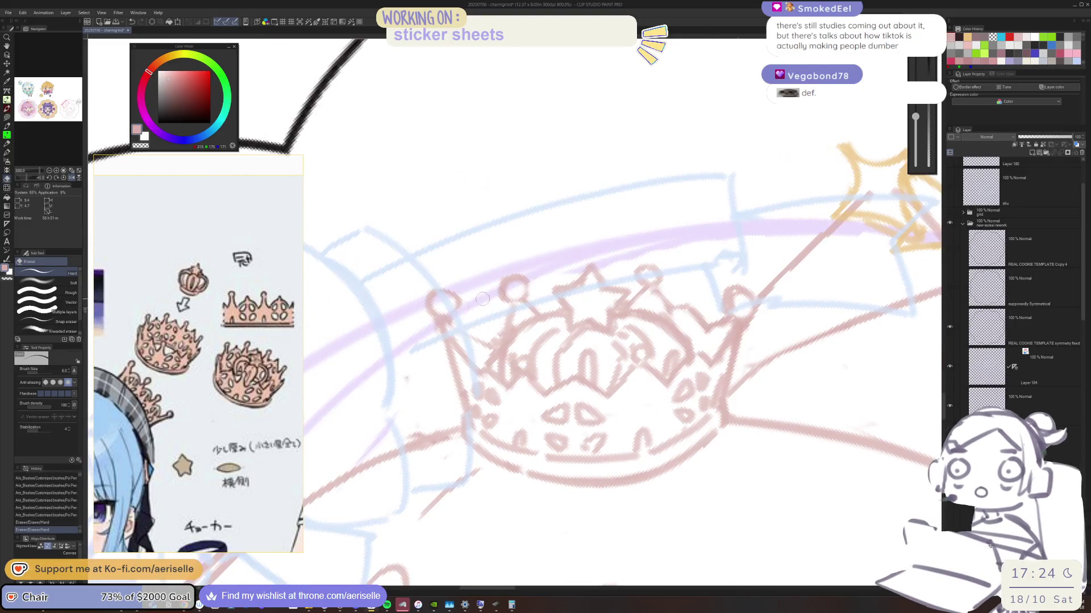
key("p")
mouse_move(472, 336)
left_mouse_down()
mouse_move(488, 340)
mouse_move(477, 339)
left_mouse_up()
mouse_move(480, 325)
left_mouse_down()
mouse_move(498, 336)
mouse_move(512, 327)
left_mouse_up()
Step: Mirror the view, reset rotation to upright and bring the whole cookie sketch into view
key("e")
scroll(492, 355, "down", 5)
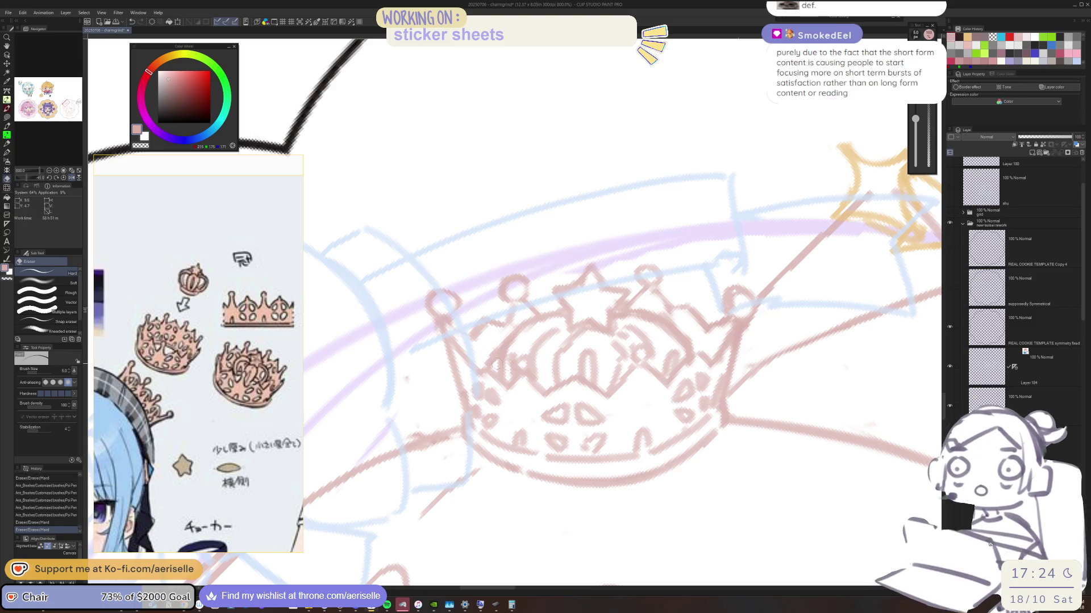
left_click_drag(691, 365, 559, 266)
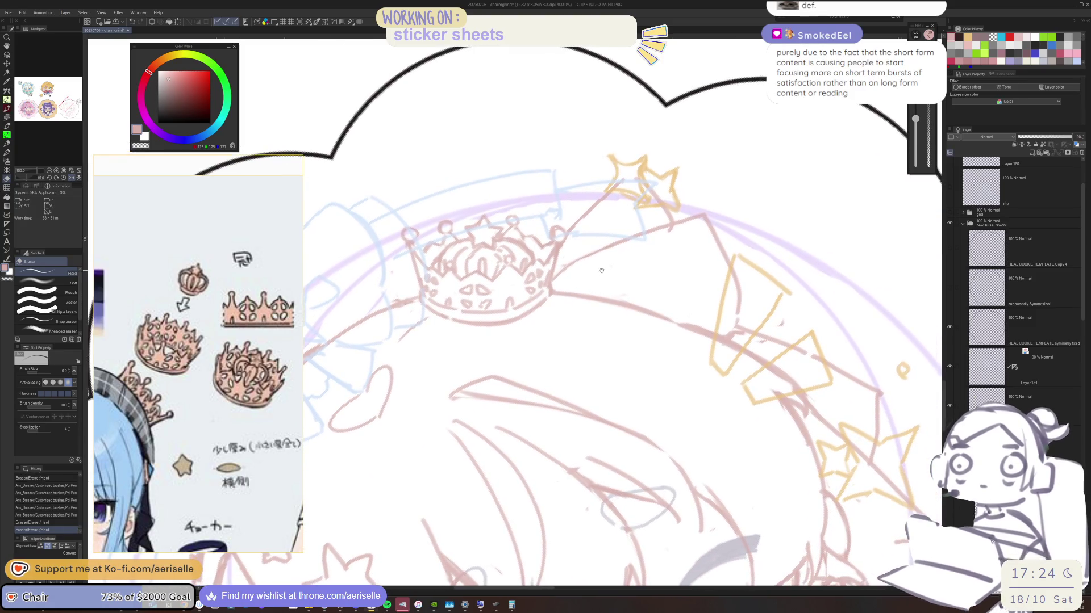
key("h")
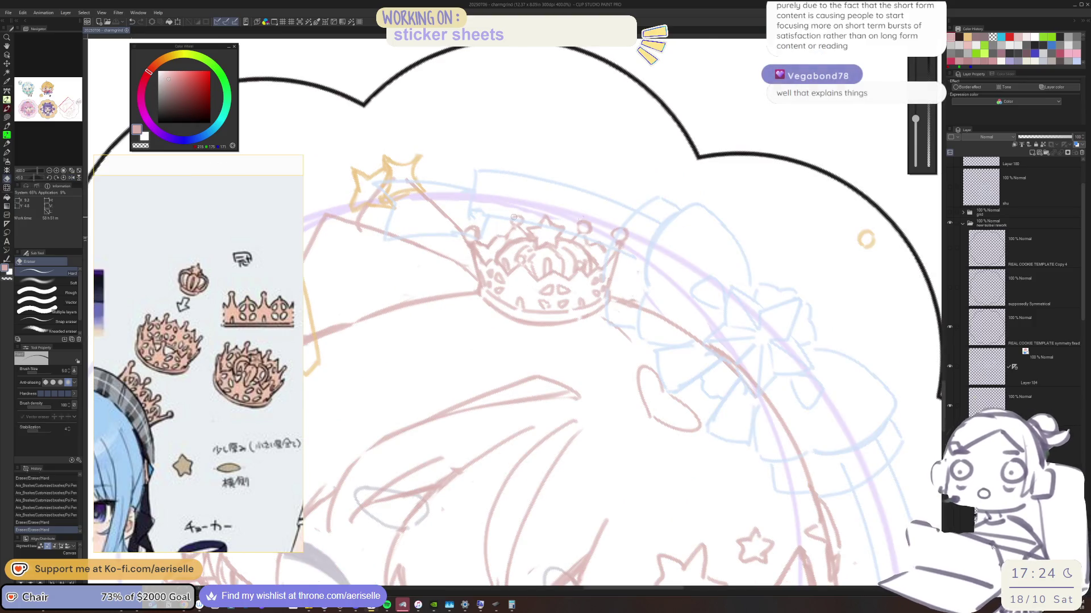
key("ctrl+@")
scroll(620, 255, "down", 3)
mouse_move(734, 323)
left_mouse_down()
mouse_move(581, 283)
mouse_move(597, 248)
left_mouse_up()
Step: Erase four stray marks around the chibi's hair and face, then zoom in on the face
left_click(596, 248)
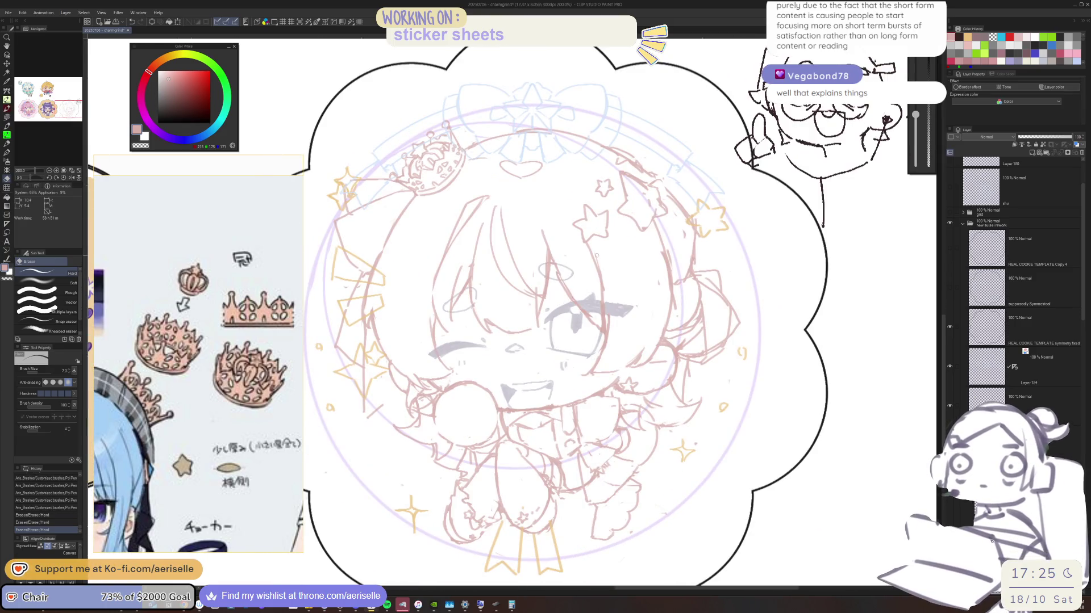
left_click(596, 248)
left_click(597, 248)
left_click(529, 263)
left_click(528, 263)
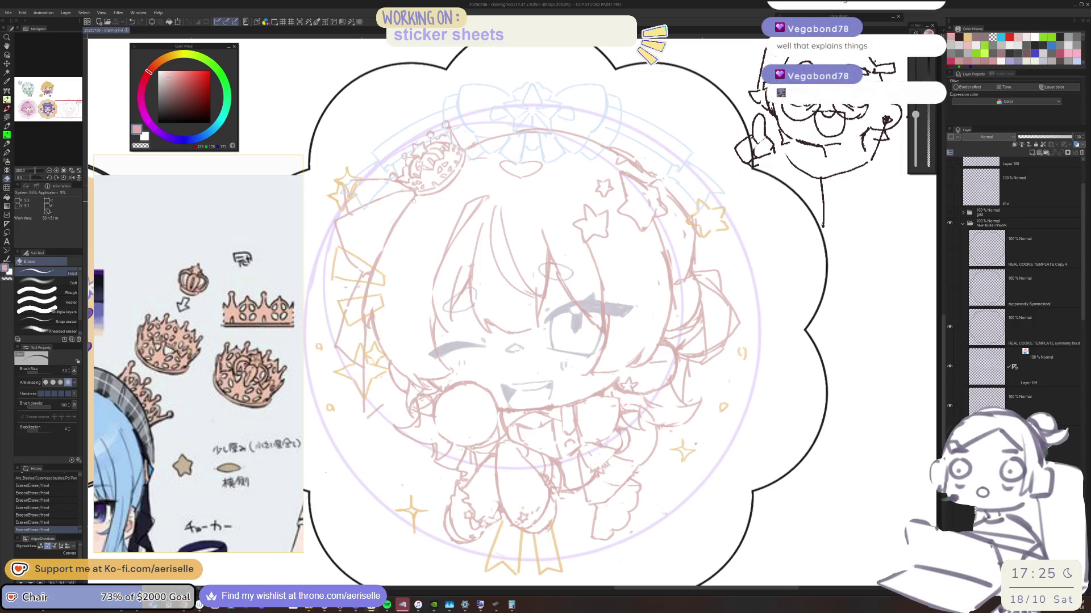
scroll(432, 285, "up", 3)
key("p")
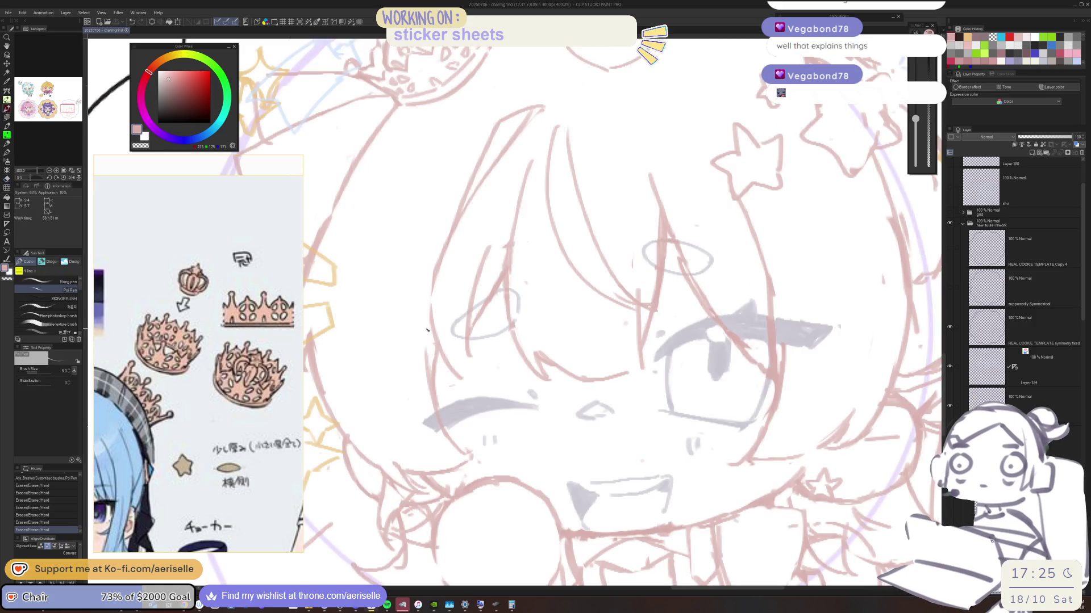
scroll(522, 194, "down", 2)
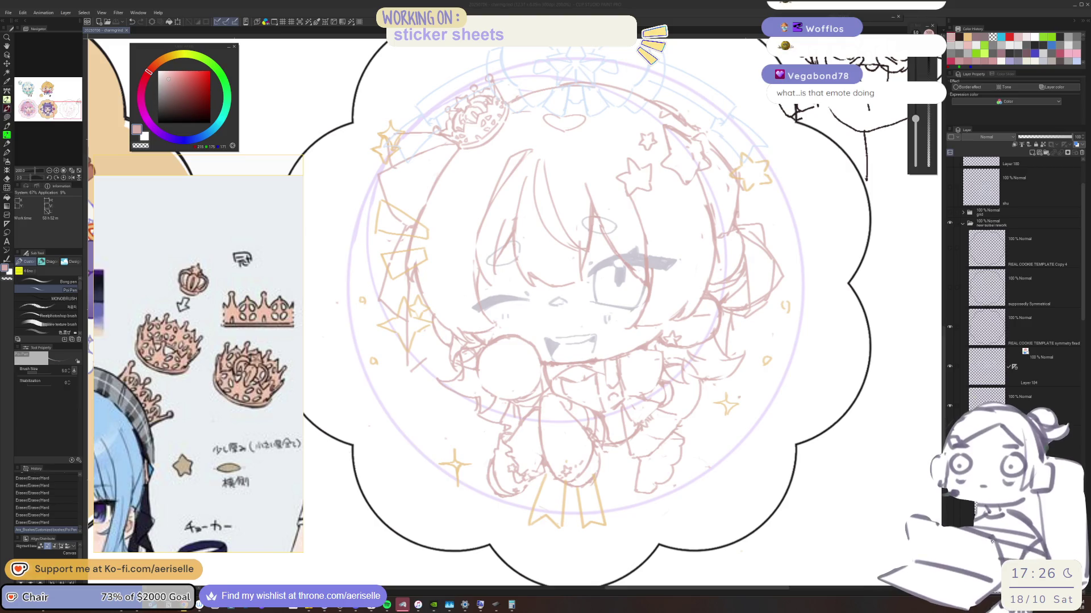
Step: Add a small pen mark to the sketch and zoom the canvas out slightly
left_click(630, 320)
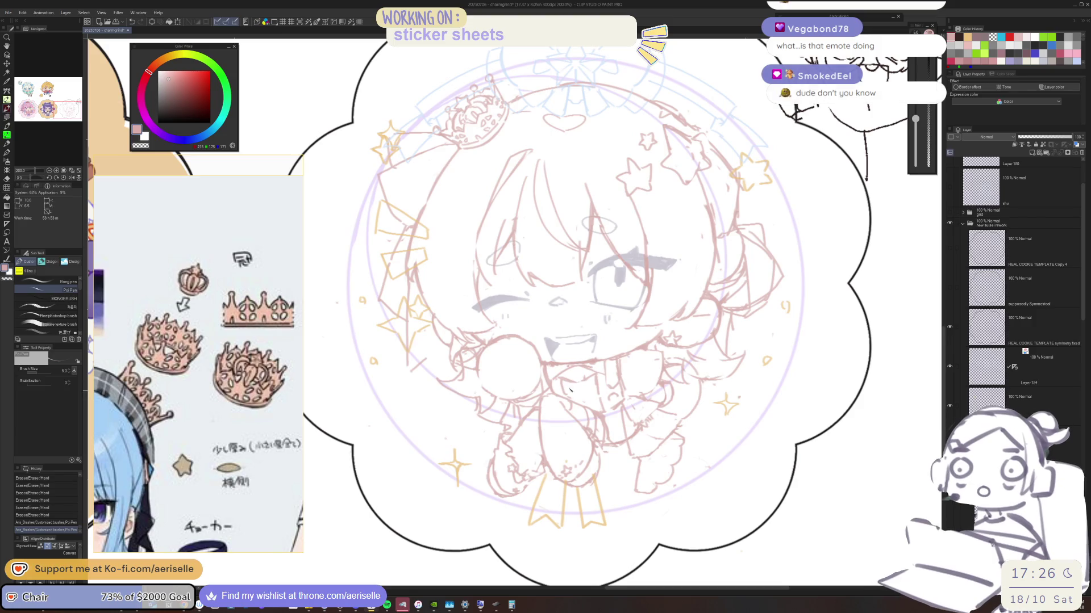
left_click(469, 348)
scroll(182, 322, "down", 5)
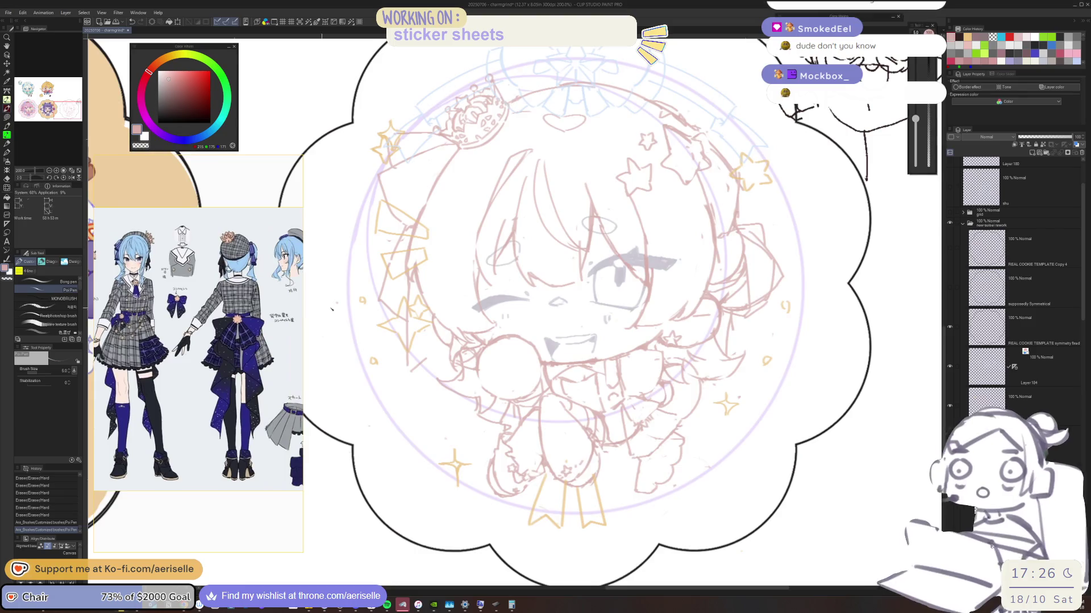
key("ctrl+minus")
Step: Zoom the reference panel to the blue star-trimmed idol outfit and small crown
scroll(246, 320, "down", 3)
scroll(246, 319, "down", 5)
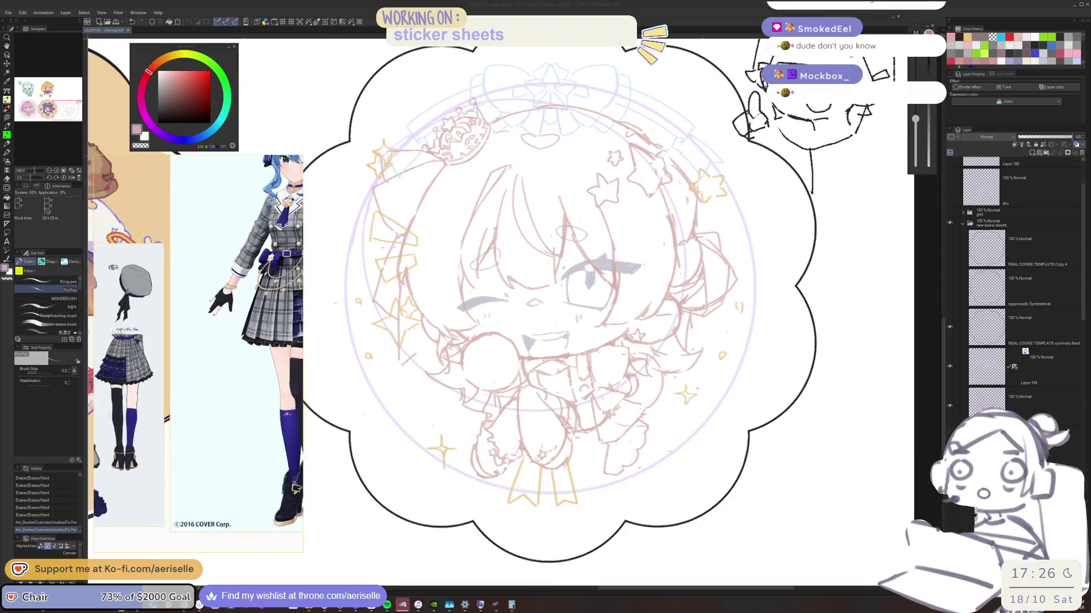
scroll(198, 313, "up", 1)
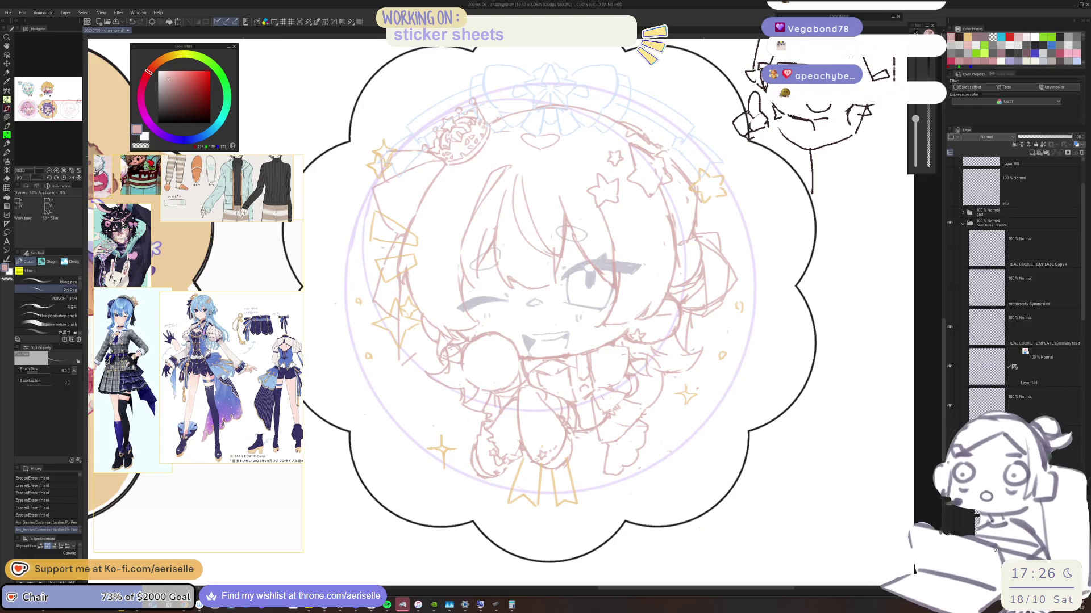
scroll(206, 333, "up", 5)
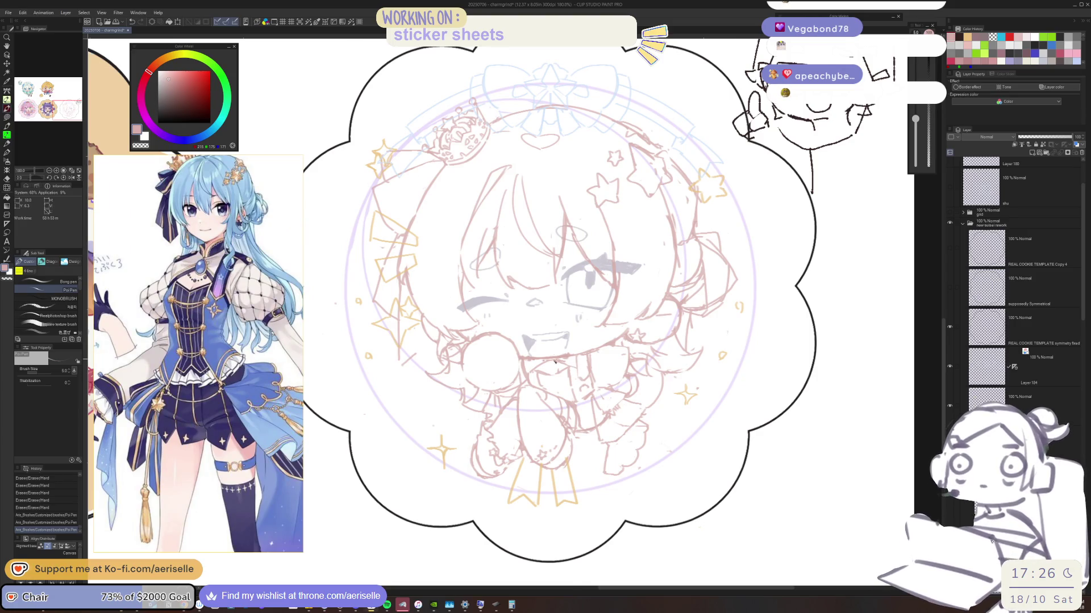
scroll(577, 380, "up", 1)
Step: Erase stray lines around the chibi's mouth and chin
scroll(547, 361, "up", 2)
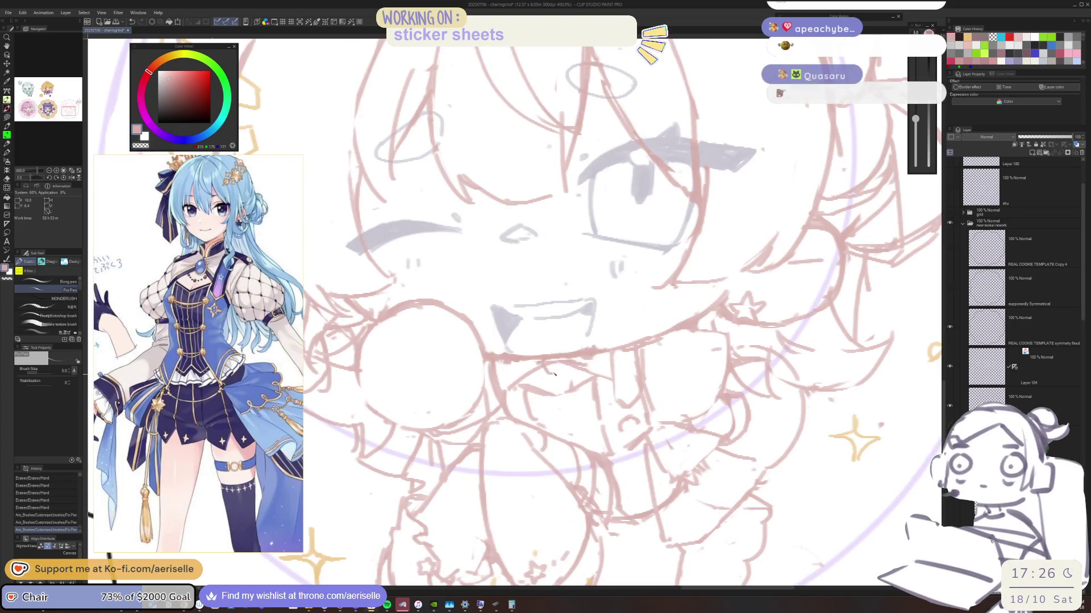
key("ctrl+z")
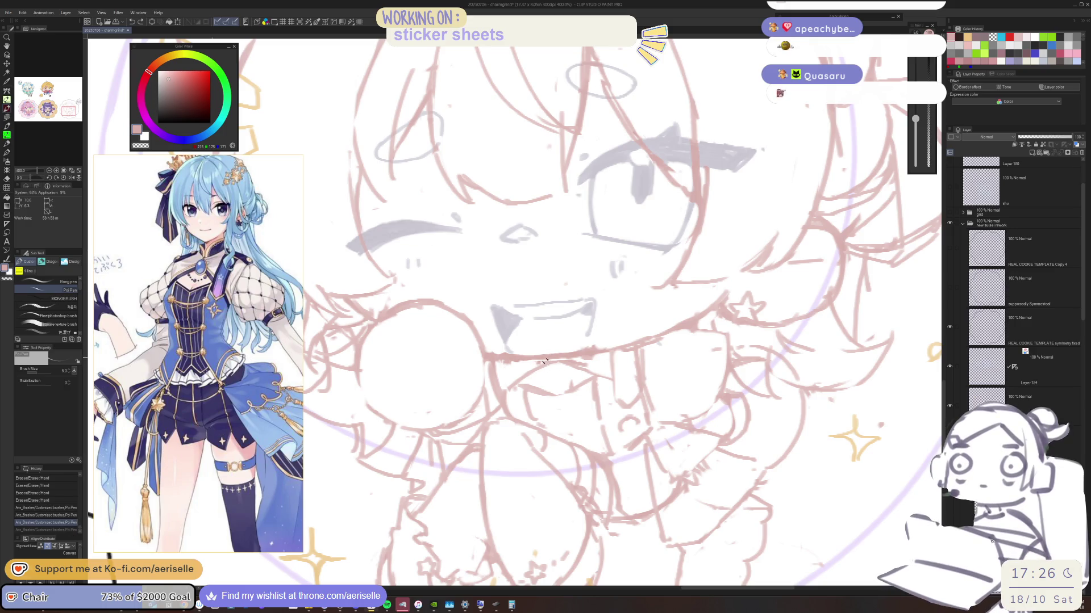
key("ctrl+y")
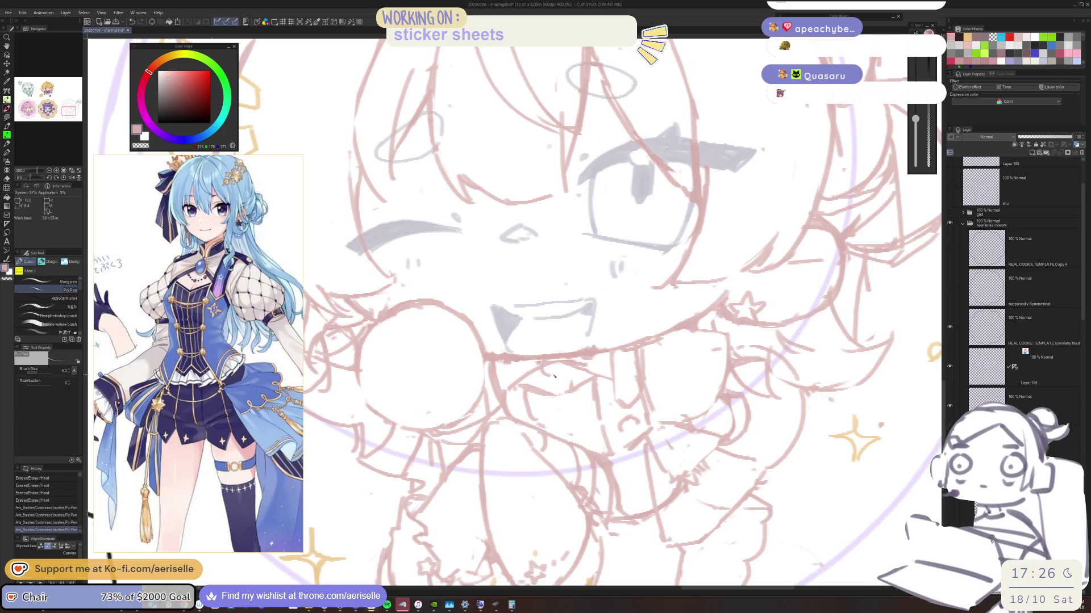
scroll(559, 368, "up", 2)
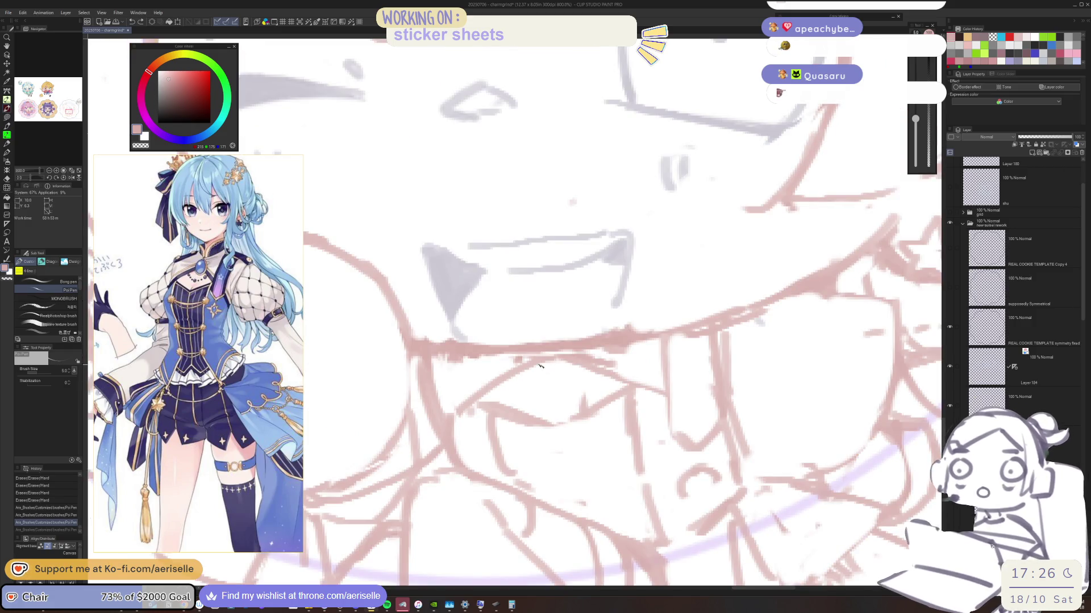
key("e")
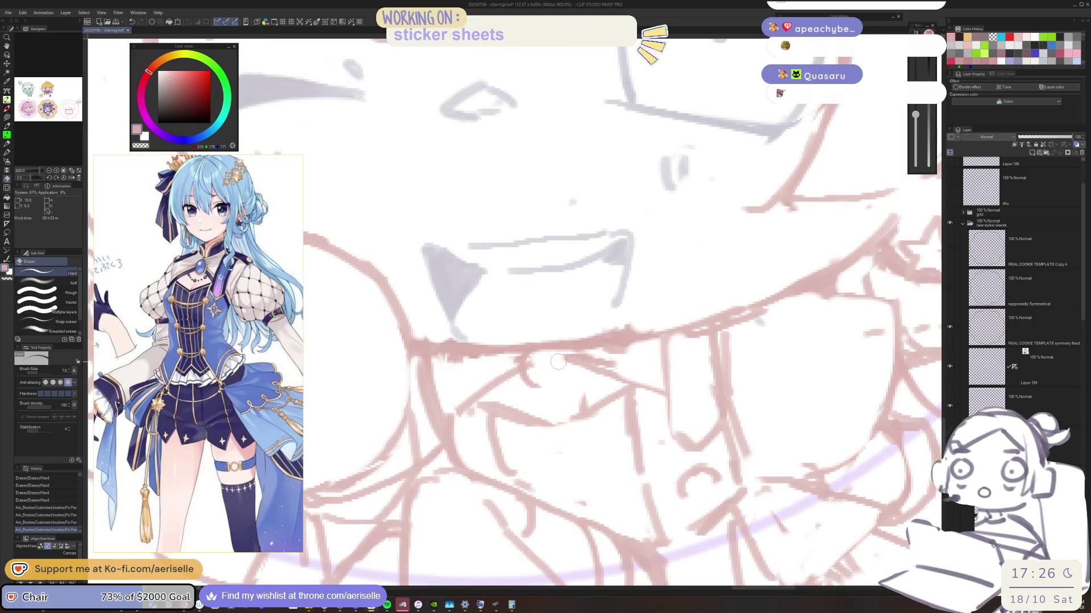
mouse_move(548, 364)
left_mouse_down()
mouse_move(536, 373)
mouse_move(545, 381)
mouse_move(560, 355)
mouse_move(557, 368)
mouse_move(578, 376)
mouse_move(544, 389)
mouse_move(523, 344)
left_mouse_up()
key("p")
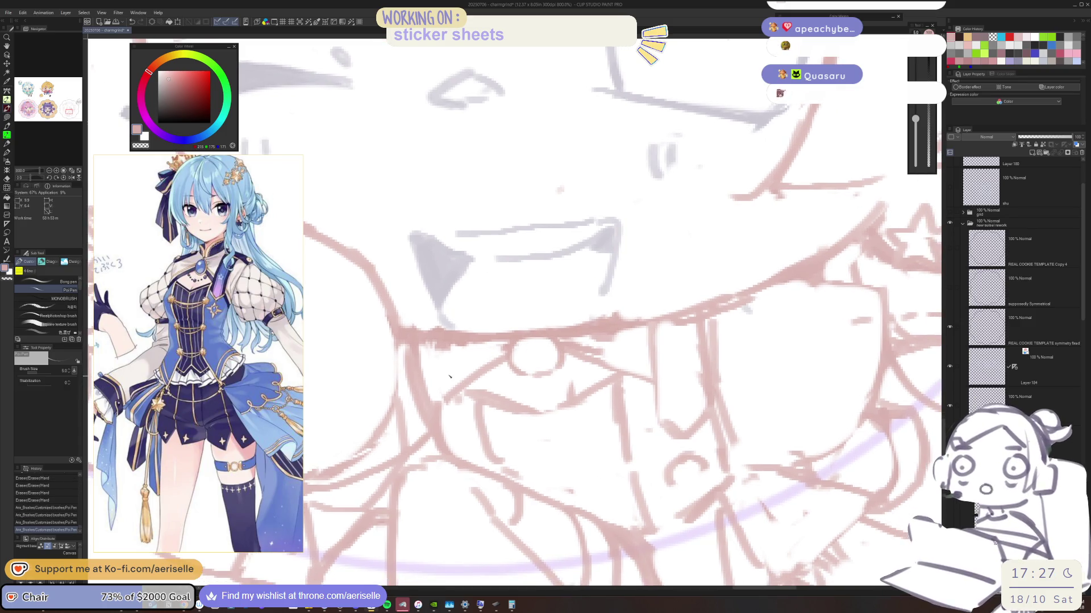
Step: Close the small diamond mark on the collar and erase stray strokes along the tongue line
scroll(531, 327, "down", 4)
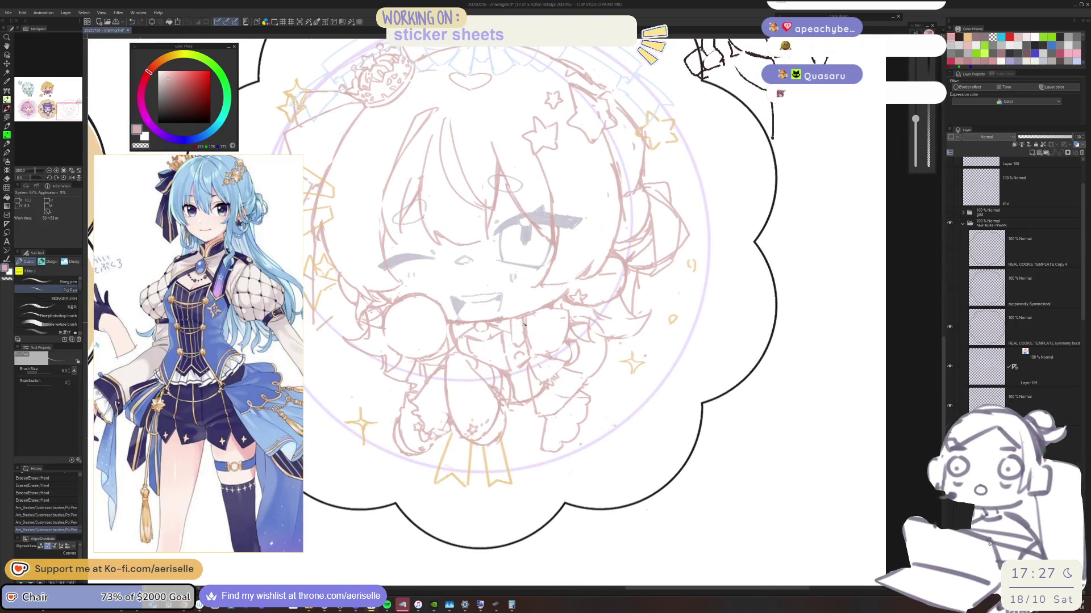
scroll(530, 327, "up", 2)
mouse_move(512, 385)
left_mouse_down()
mouse_move(514, 400)
mouse_move(513, 368)
left_mouse_up()
key("ctrl+z")
key("ctrl+z")
key("e")
left_click_drag(518, 318, 519, 312)
left_click_drag(522, 358, 517, 313)
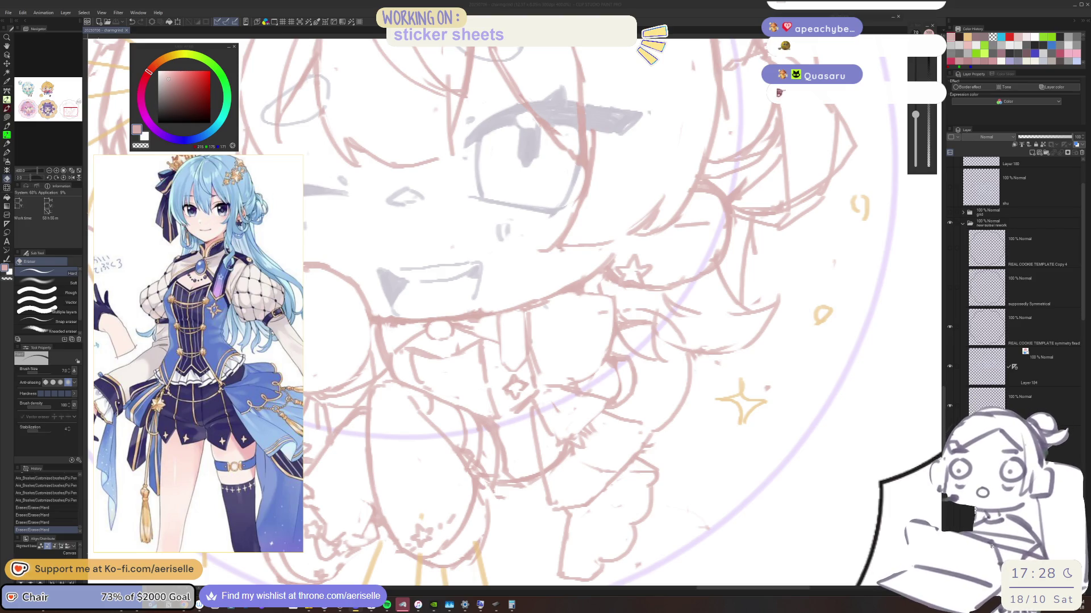
Step: Mirror and tilt the view, erase stray marks near the mouth, then reset rotation to 0°
key("h")
left_click_drag(465, 221, 511, 199)
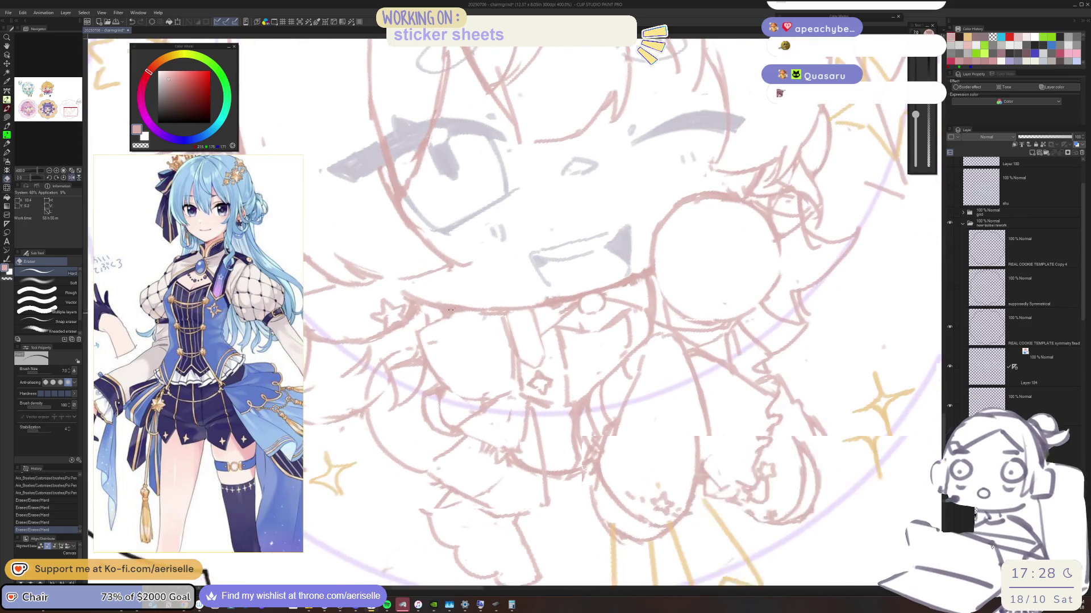
left_click_drag(443, 313, 457, 329)
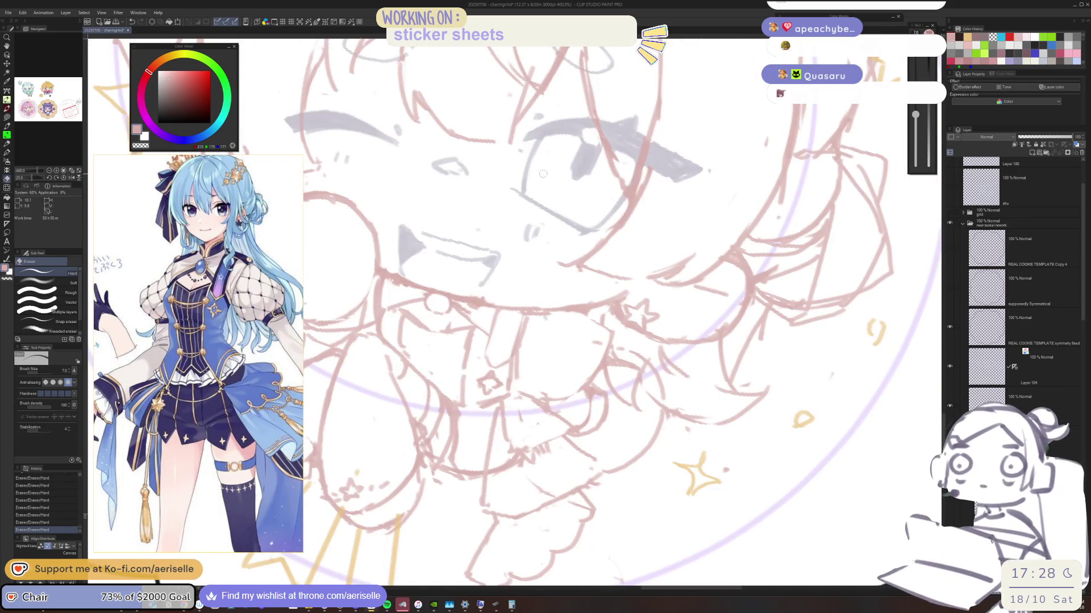
key("ctrl+@")
left_click_drag(579, 348, 576, 337)
scroll(576, 337, "down", 3)
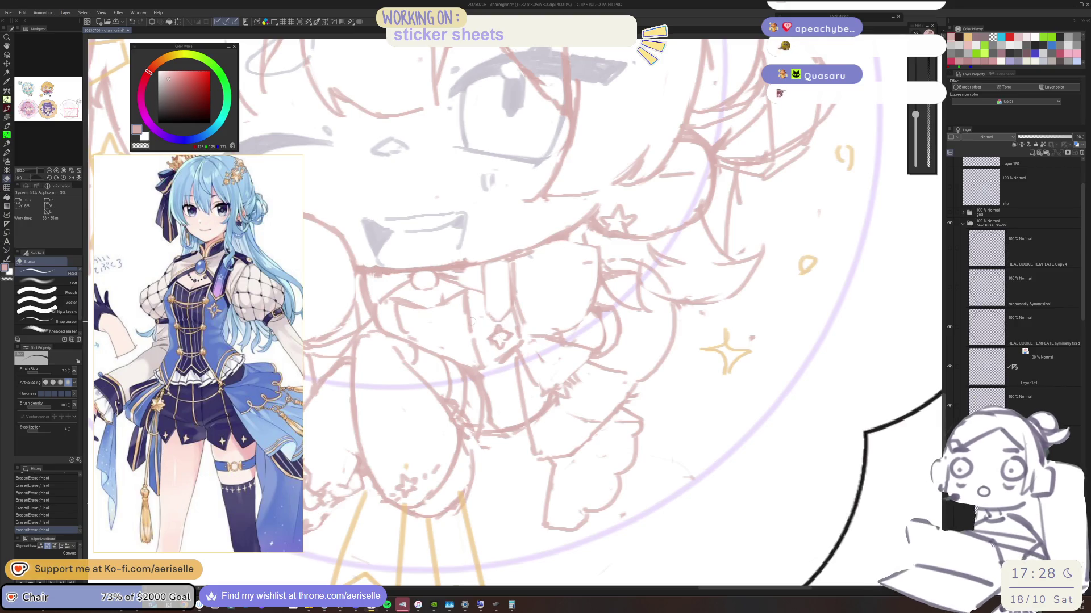
Step: Erase leftover marks near the collar after discarding a trial pen line
key("p")
mouse_move(385, 319)
left_mouse_down()
mouse_move(398, 315)
mouse_move(400, 332)
mouse_move(400, 320)
left_mouse_up()
key("ctrl+z")
key("e")
left_click_drag(461, 304, 484, 325)
Step: Redraw the lines around the mouth and the collar line below the tongue
key("p")
left_click_drag(465, 223, 462, 243)
left_click_drag(462, 228, 461, 249)
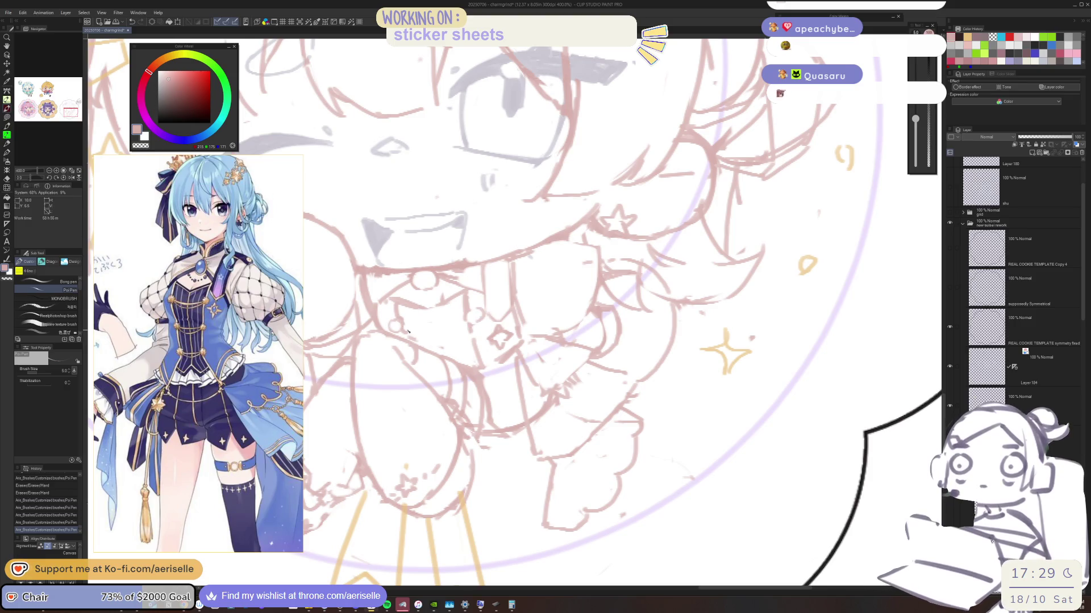
left_click_drag(404, 331, 474, 320)
key("ctrl+z")
key("ctrl+z")
key("ctrl+z")
mouse_move(400, 330)
left_mouse_down()
mouse_move(459, 325)
mouse_move(459, 335)
mouse_move(476, 319)
left_mouse_up()
scroll(441, 334, "down", 5)
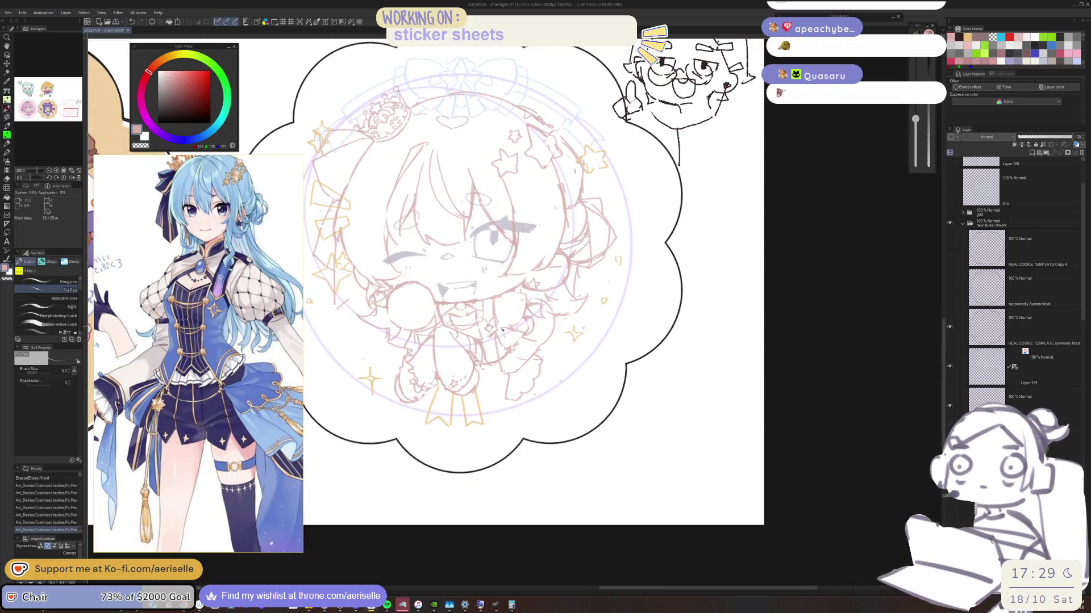
Step: Touch up the short strokes near the tongue and mirror the view to check proportions
scroll(468, 350, "up", 5)
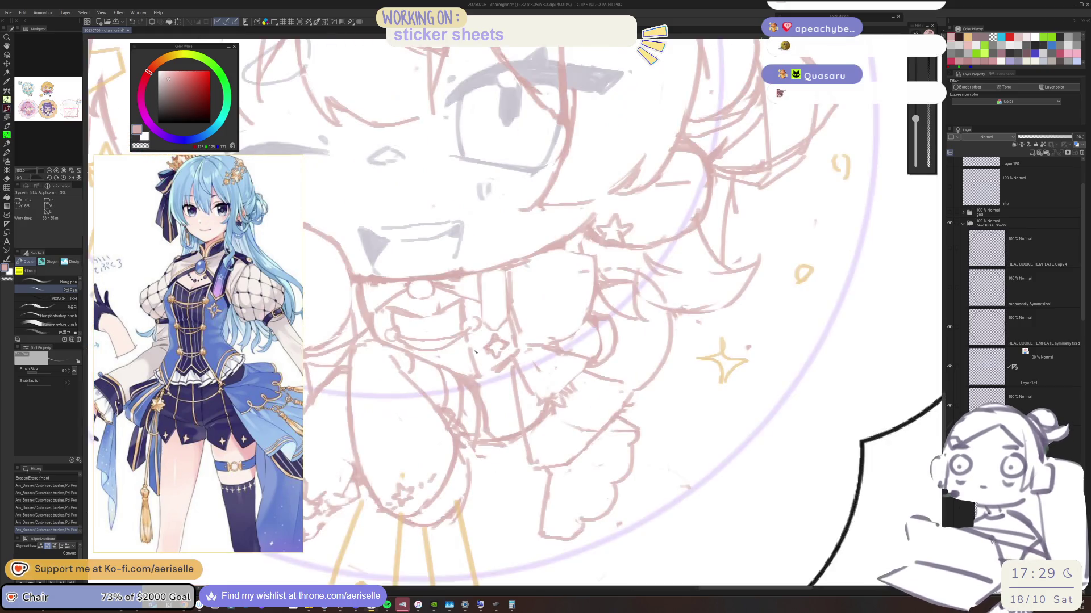
left_click_drag(469, 351, 486, 356)
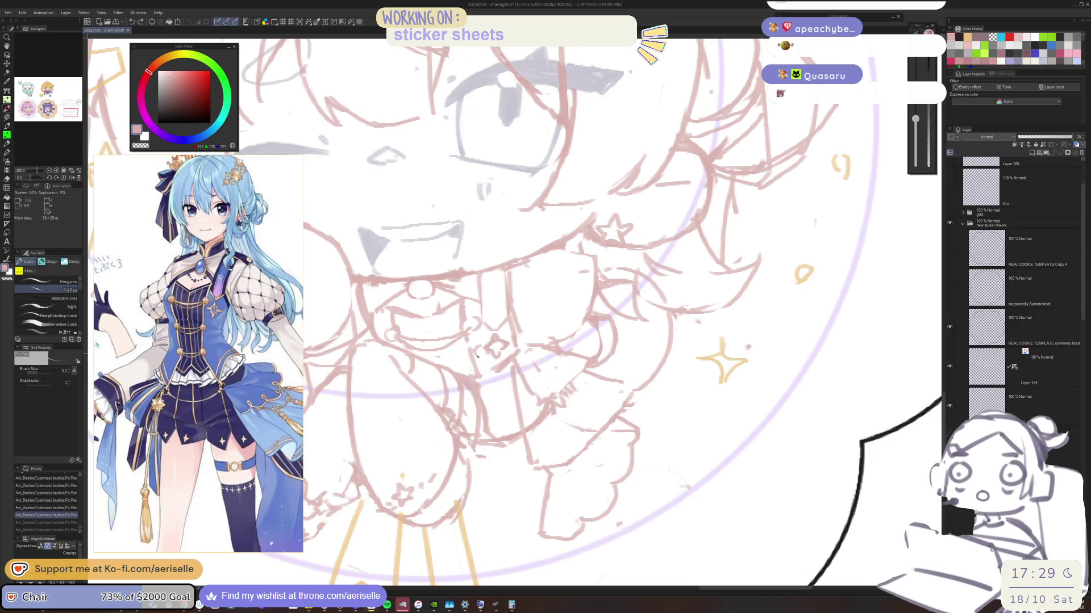
key("e")
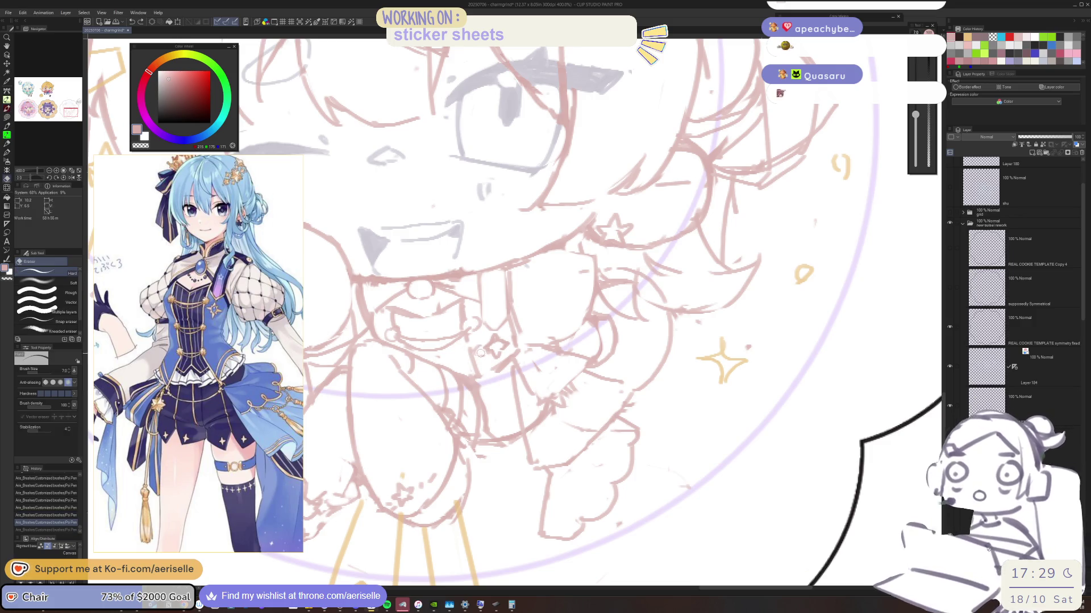
mouse_move(475, 351)
left_mouse_down()
mouse_move(455, 358)
mouse_move(475, 357)
left_mouse_up()
key("p")
key("ctrl+z")
key("h")
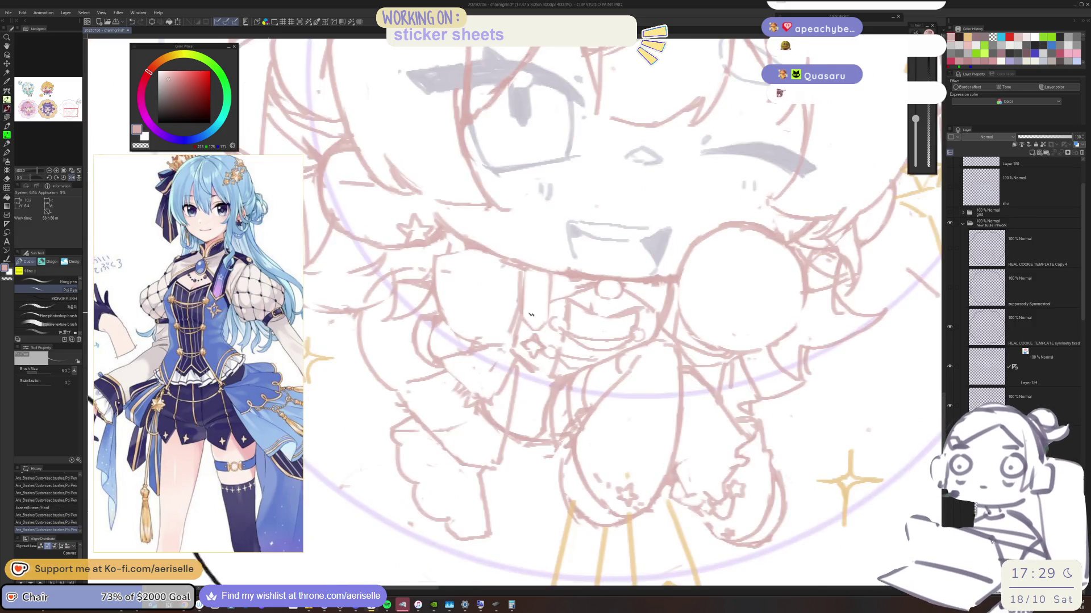
mouse_move(523, 325)
left_mouse_down()
mouse_move(516, 337)
mouse_move(540, 377)
mouse_move(514, 348)
left_mouse_up()
Step: Erase stray lines on the collar and add short strokes to it
key("e")
key("p")
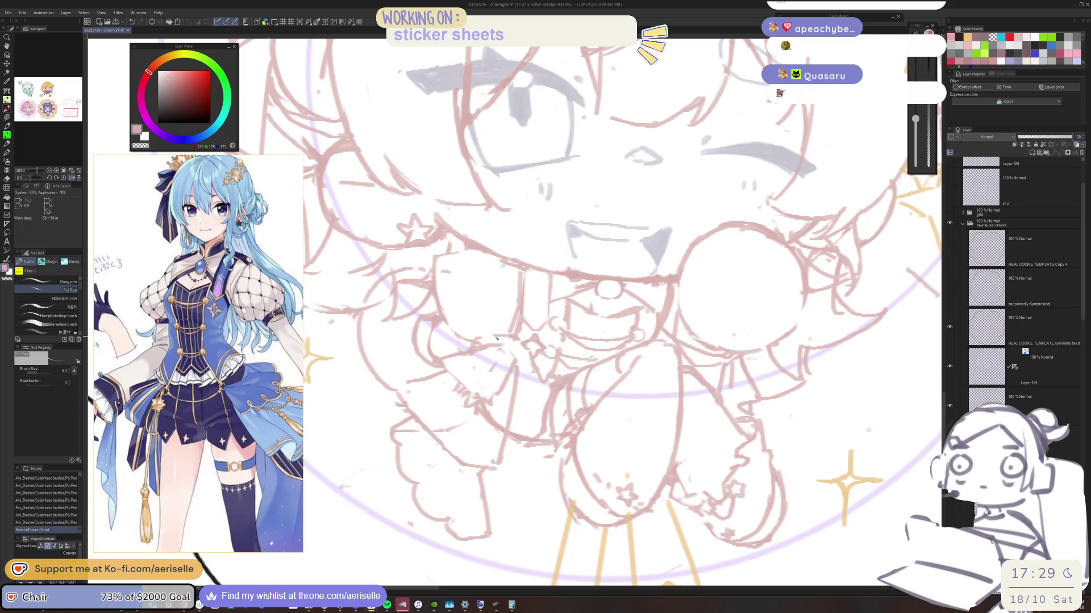
key("e")
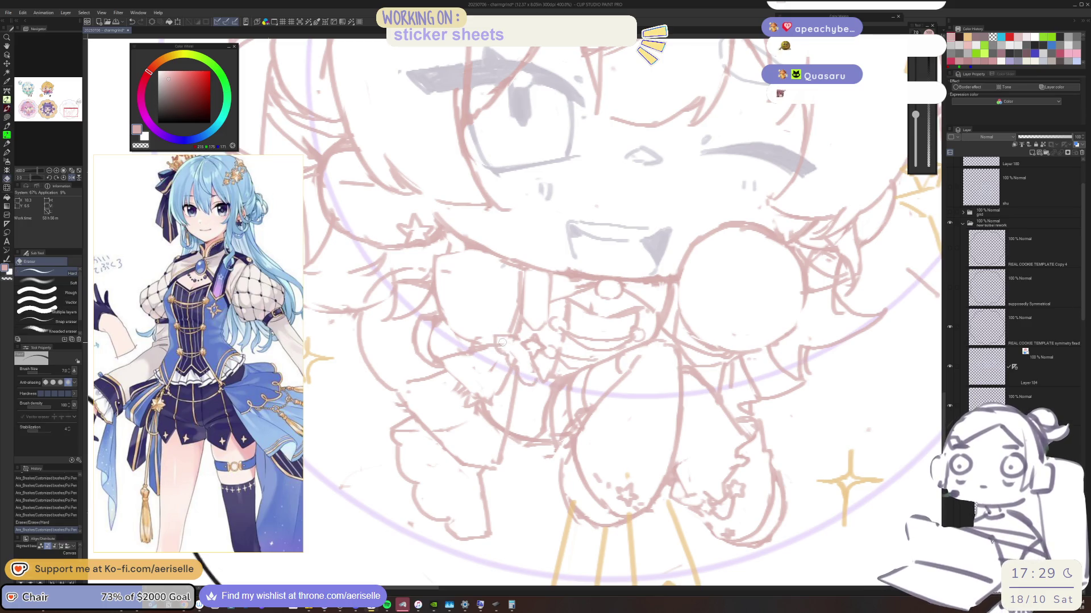
left_click_drag(503, 347, 536, 386)
key("p")
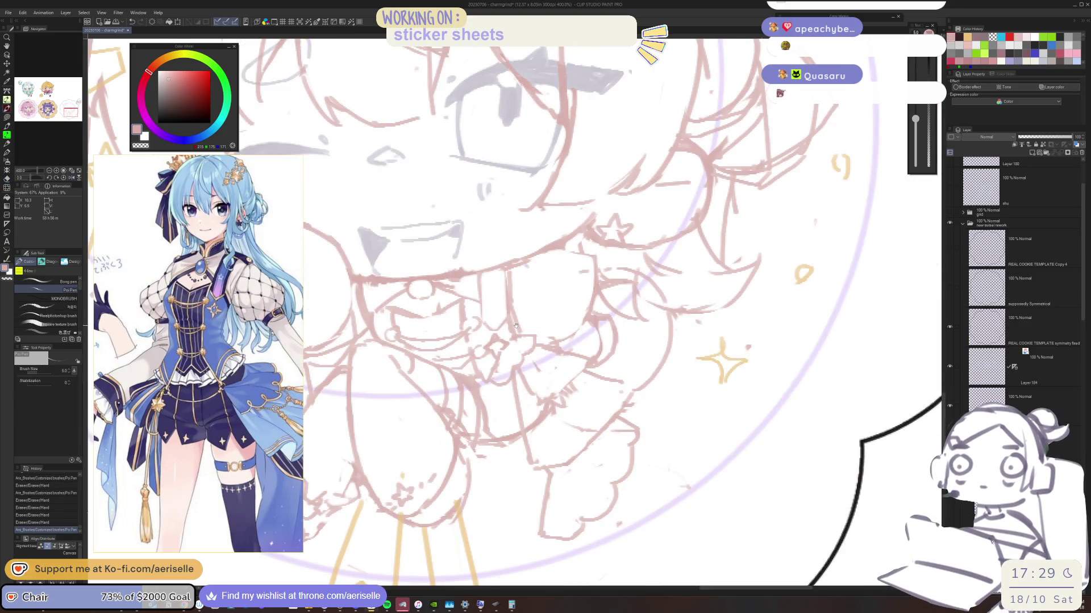
left_click_drag(514, 321, 526, 323)
Step: Add two short collar strokes, mirror the view back and erase a small mark near the tongue
key("e")
mouse_move(525, 326)
left_mouse_down()
mouse_move(585, 334)
mouse_move(538, 334)
left_mouse_up()
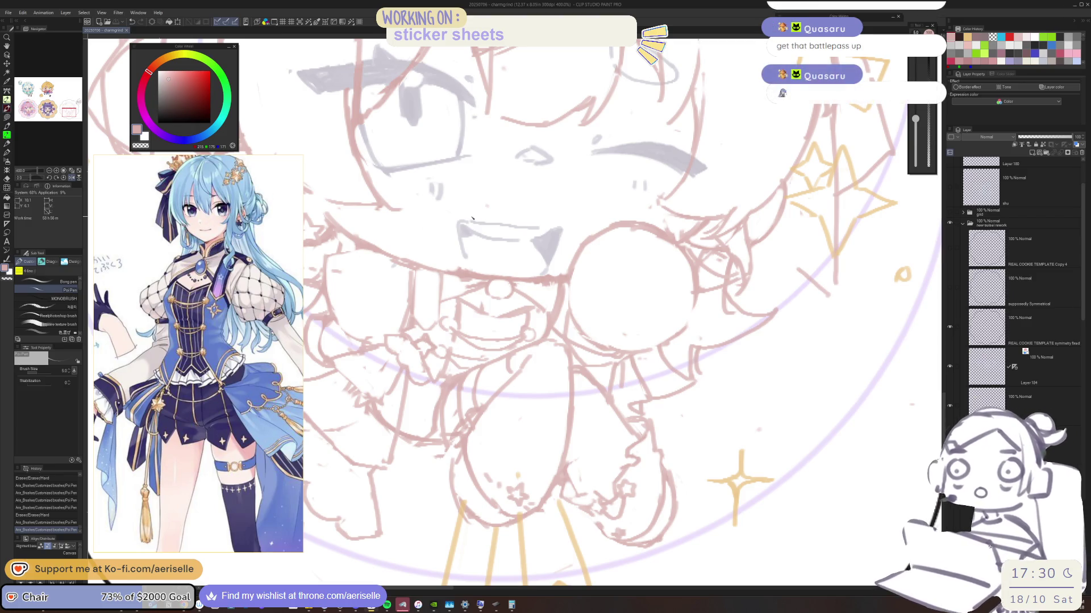
key("h")
key("e")
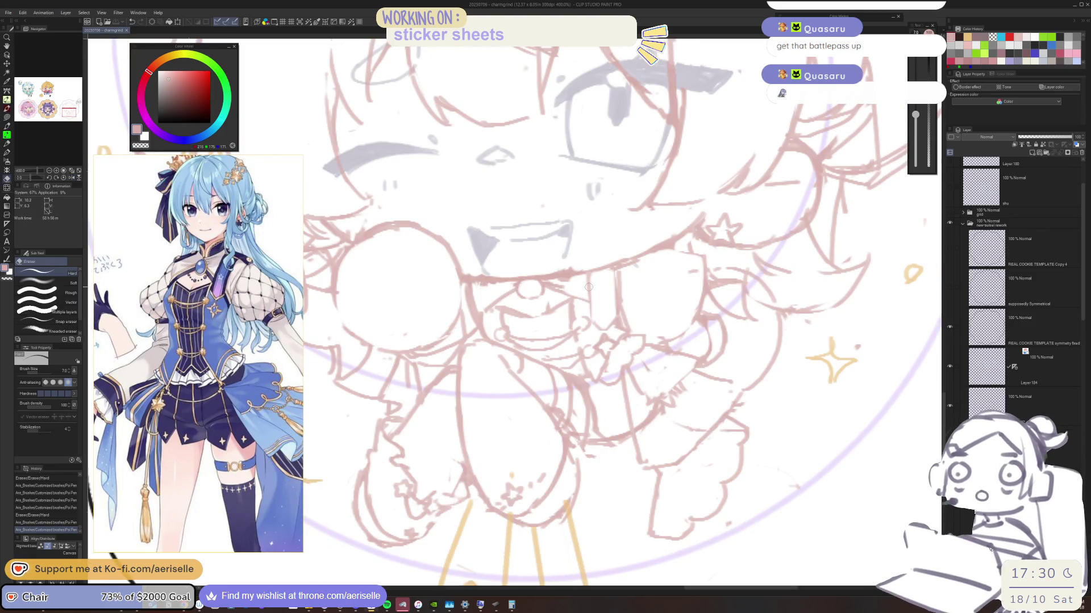
left_click_drag(546, 305, 548, 302)
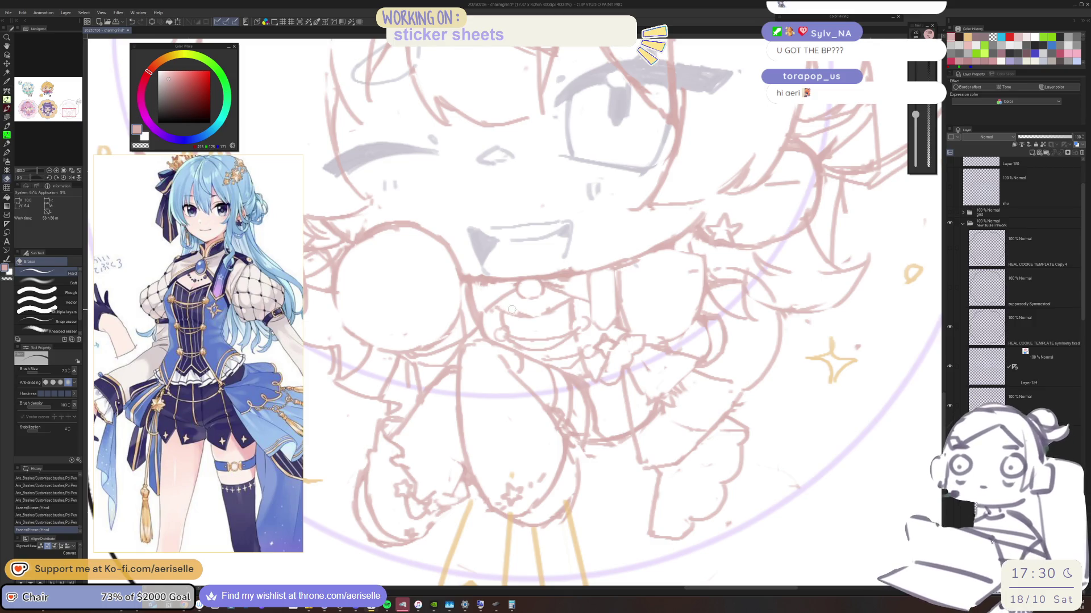
Step: Zoom out to 150%, mirror the canvas and pan to reveal the neighbouring purple-haired sticker
scroll(515, 308, "down", 5)
left_click_drag(686, 347, 685, 354)
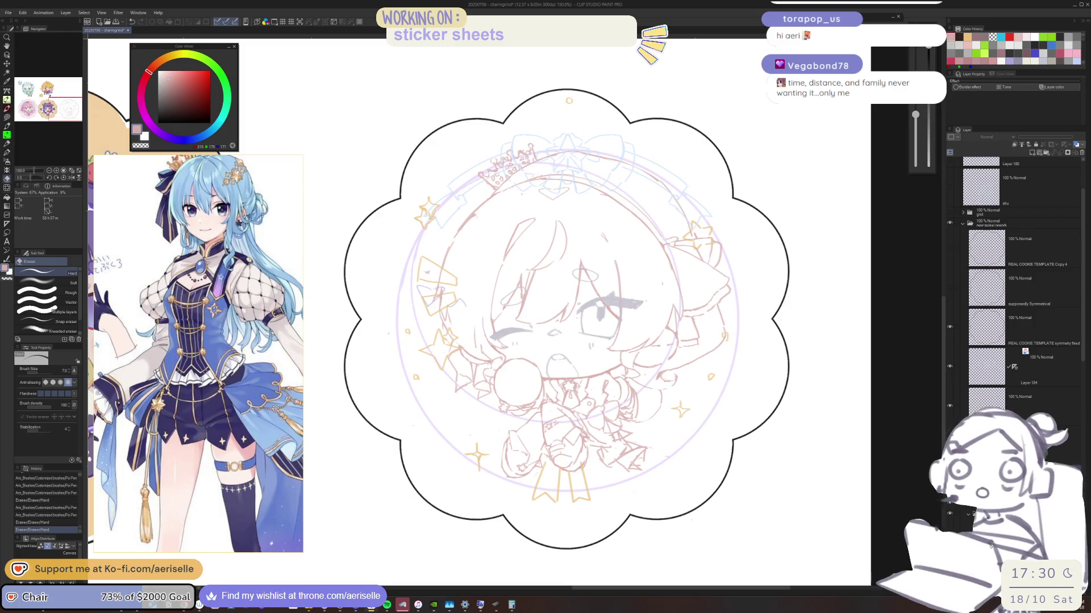
key("h")
mouse_move(990, 467)
left_mouse_down()
mouse_move(889, 468)
mouse_move(961, 466)
left_mouse_up()
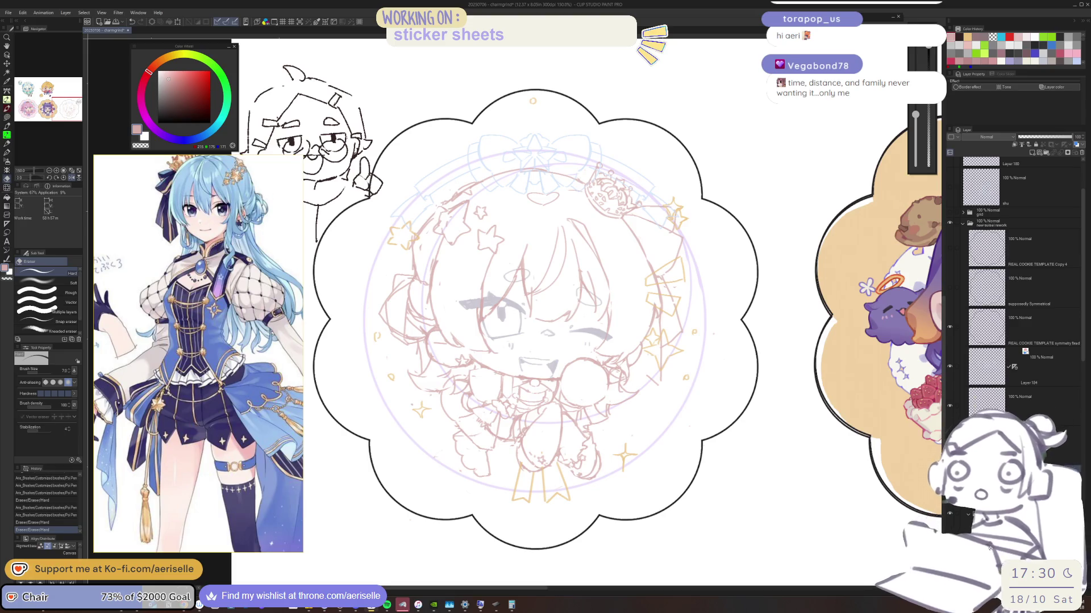
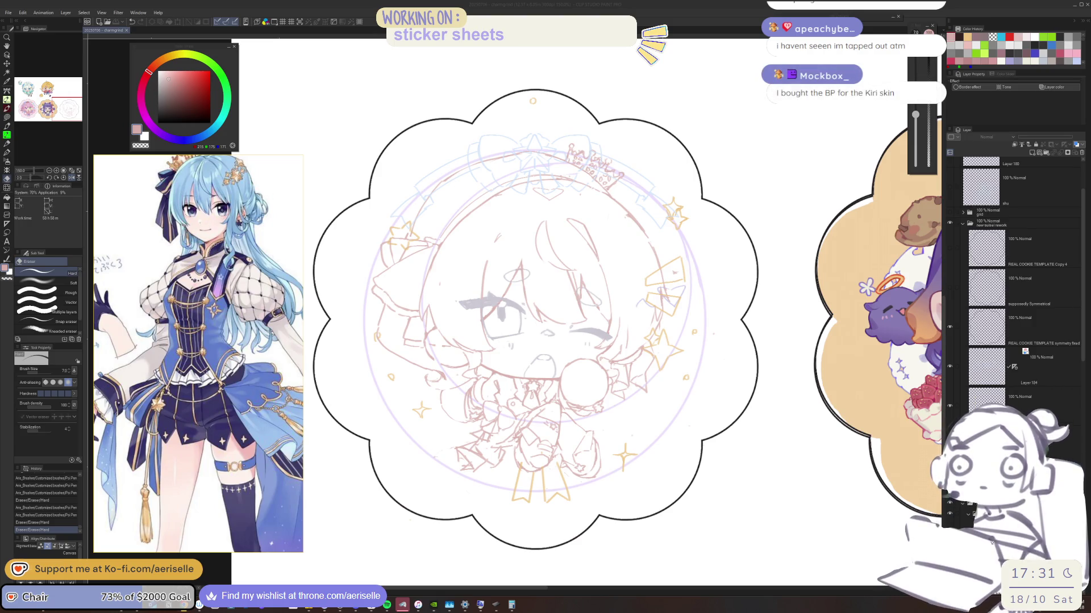
Step: Bring the YouTube Vampire Moira video back in front of the sticker canvas with Alt+Tab
key("alt+Tab")
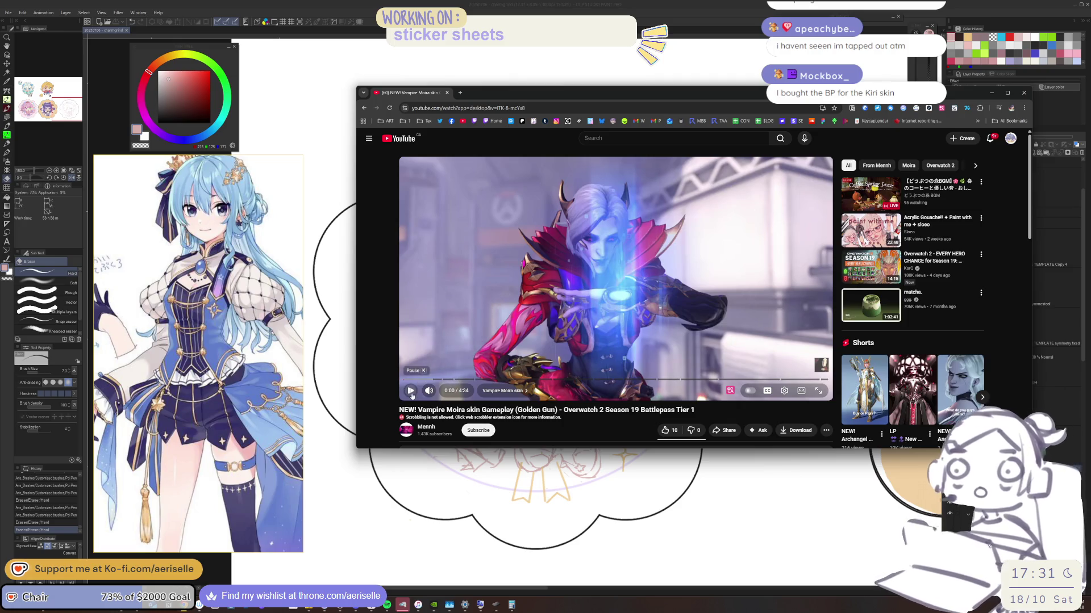
Step: Play the Vampire Moira video from about 2:46 in theater mode
key("space")
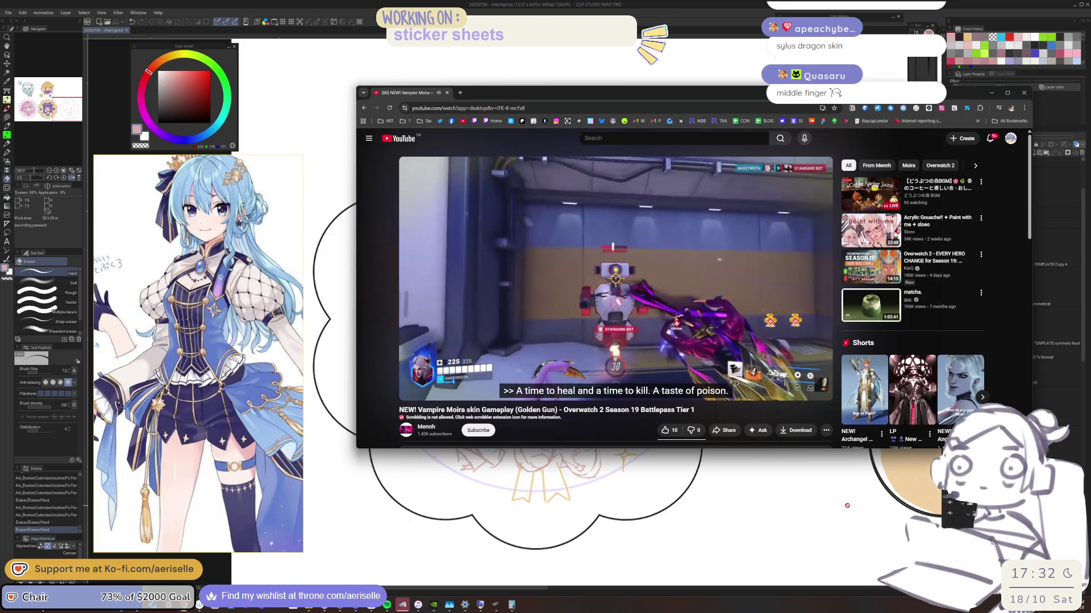
mouse_move(733, 312)
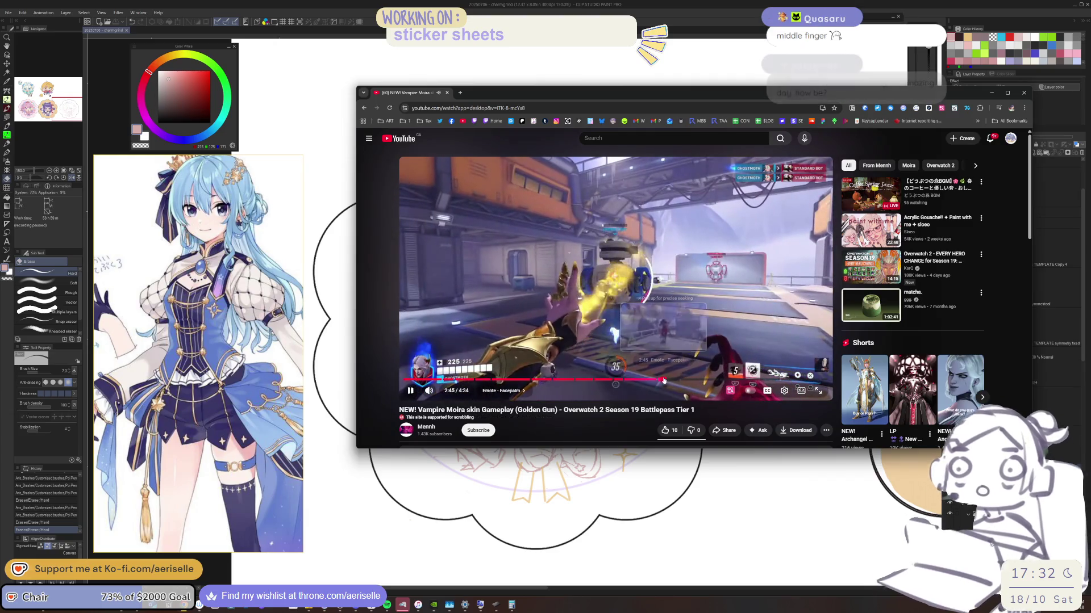
left_click(663, 380)
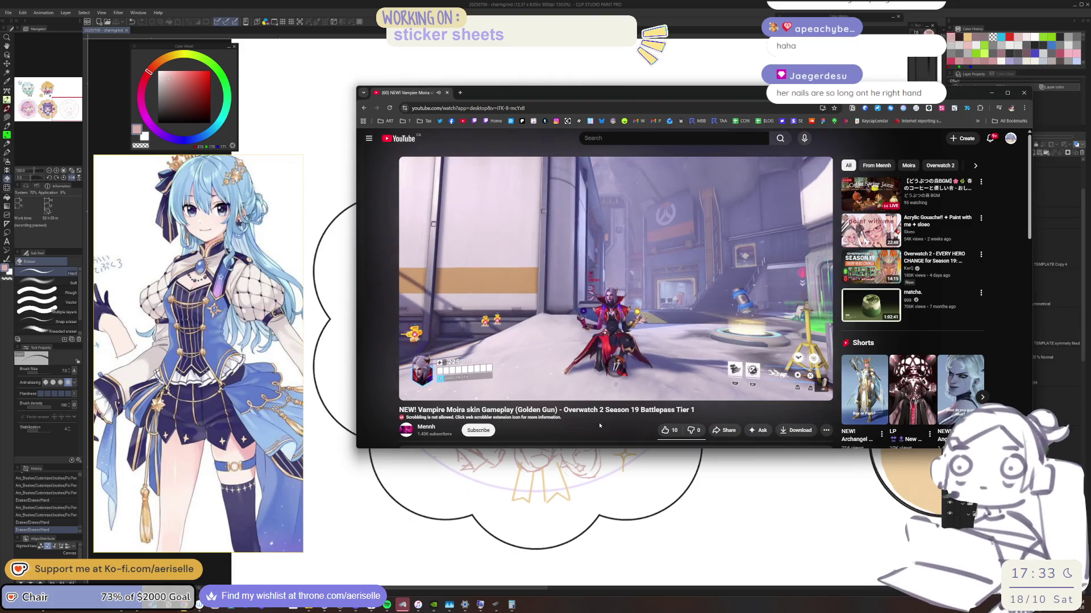
mouse_move(783, 392)
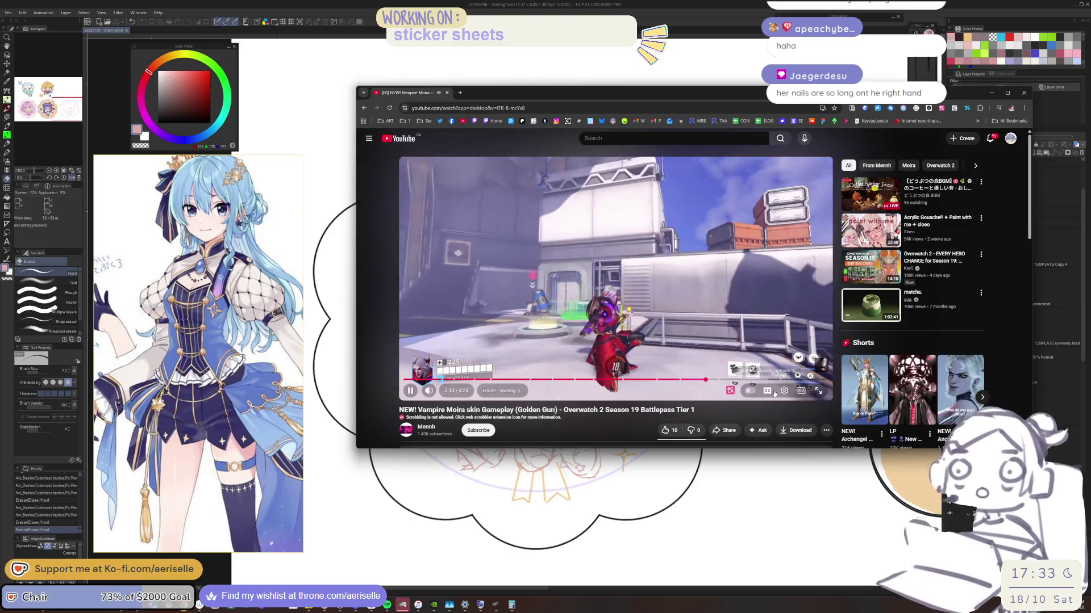
left_click(795, 391)
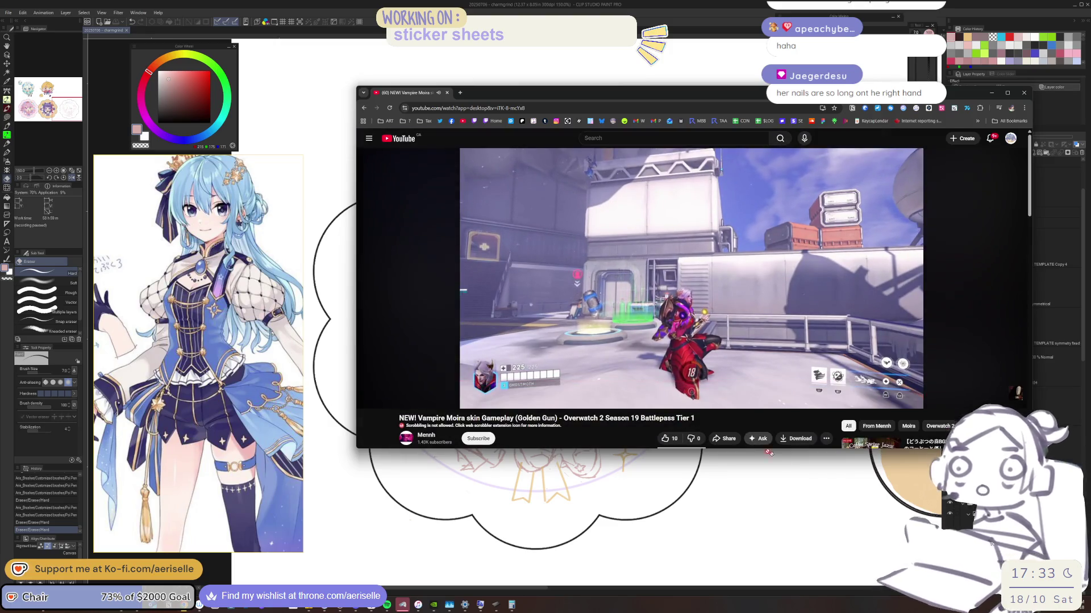
Step: Enlarge the video player and view its quality settings
key("t")
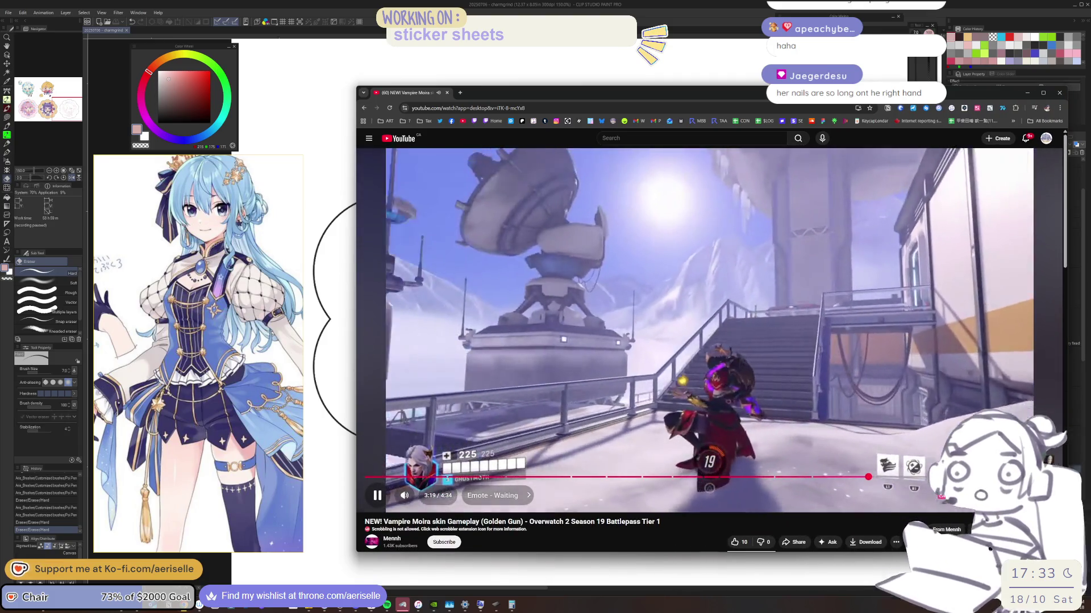
left_click(965, 496)
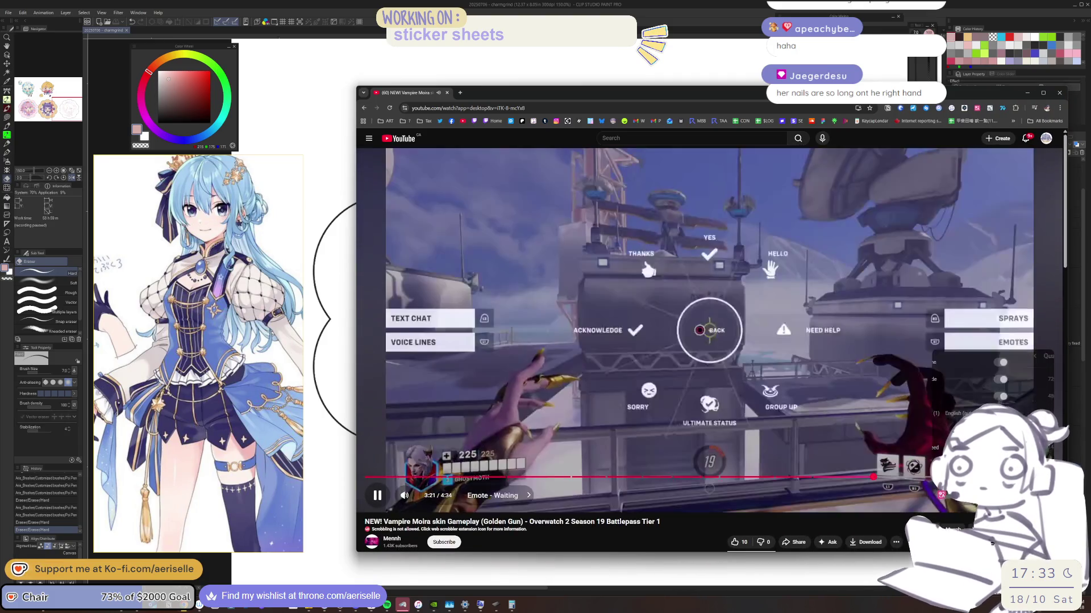
left_click(960, 464)
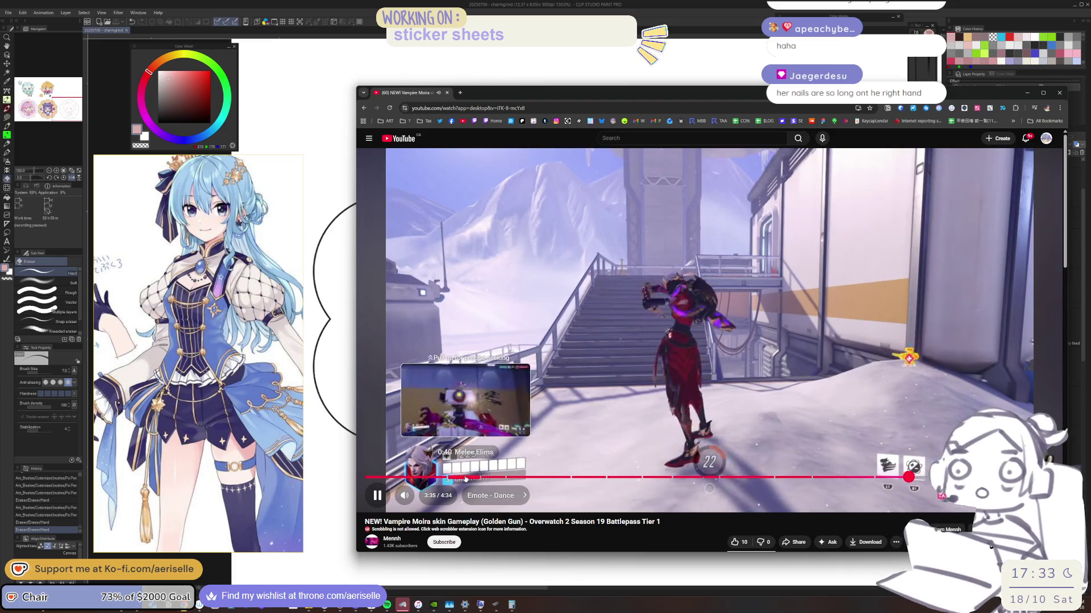
Step: Rewind to the Melee Elims clip at 0:33 and replay it, pausing briefly at 0:36
left_click(466, 477)
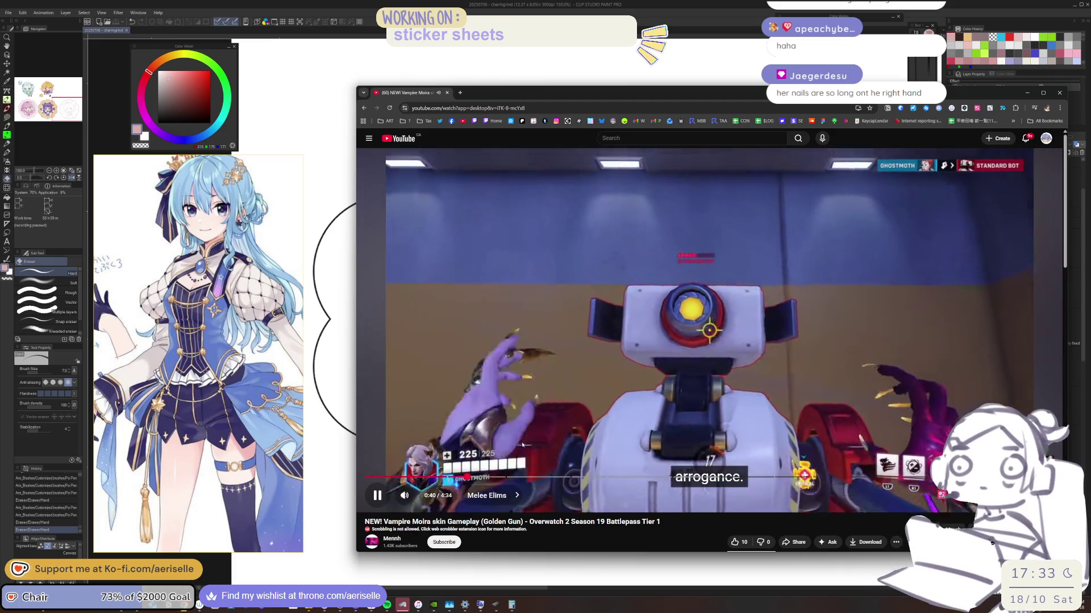
left_click(522, 445)
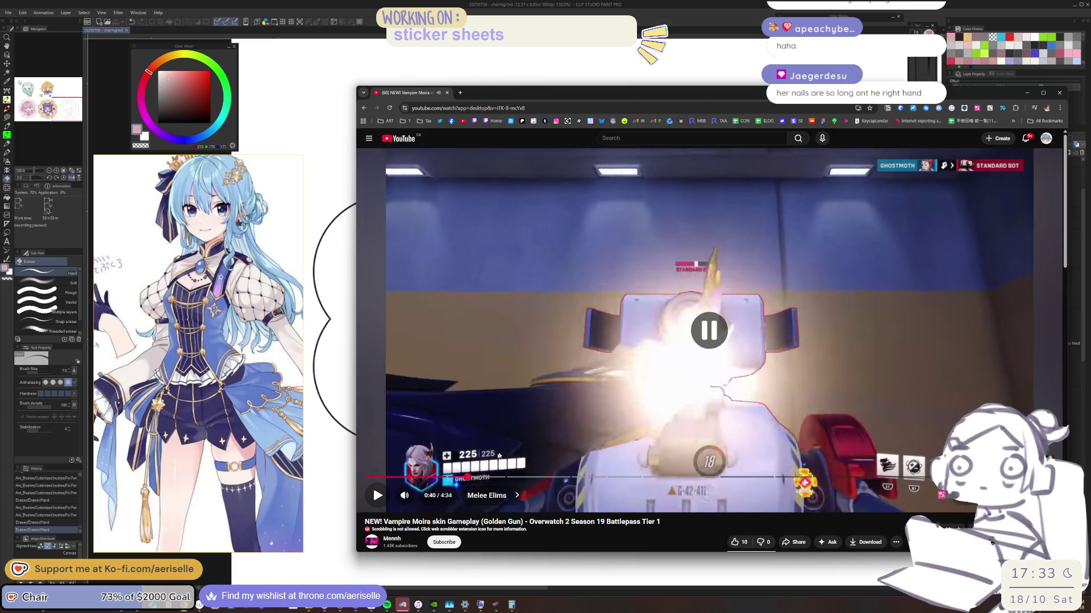
left_click(454, 478)
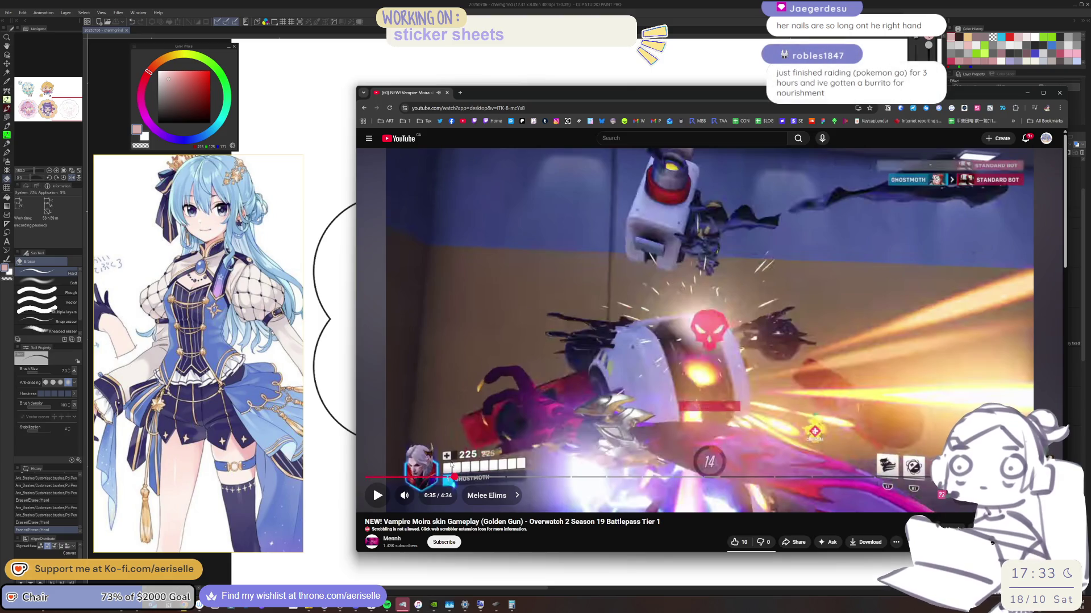
left_click(447, 477)
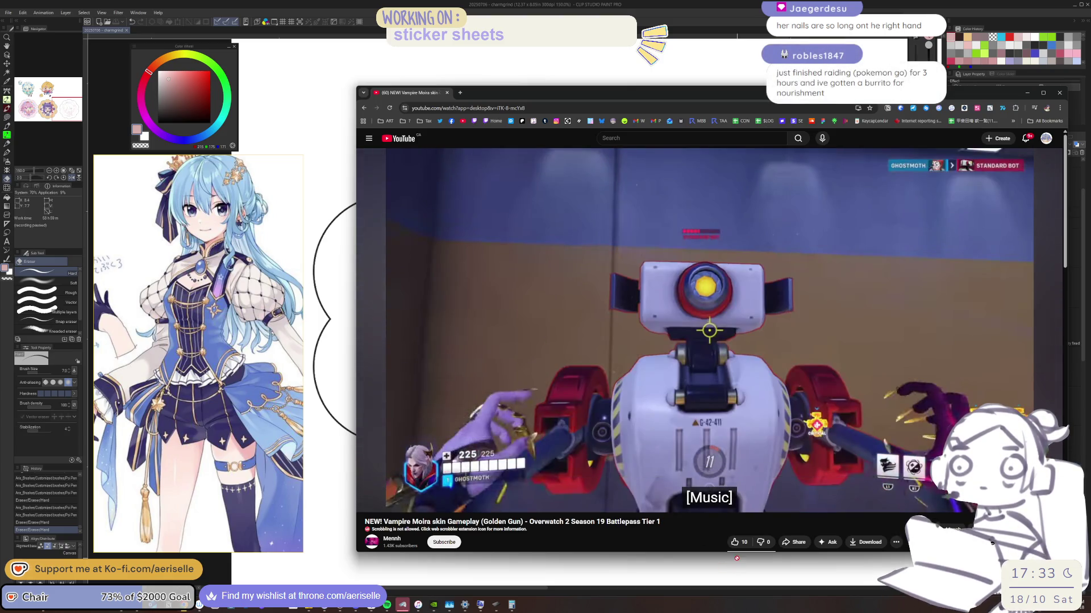
left_click(688, 401)
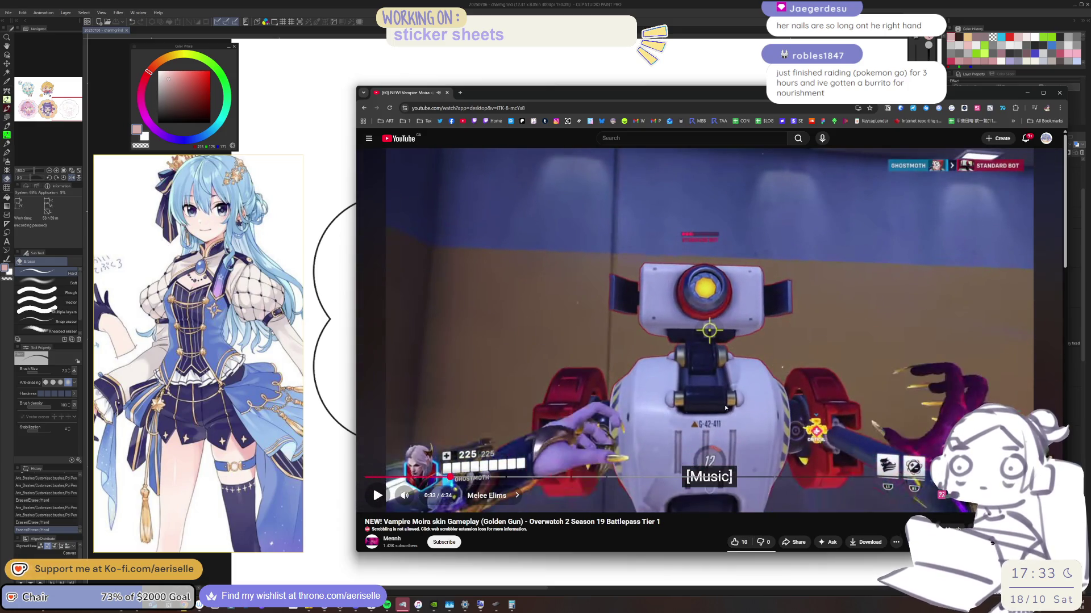
left_click(767, 410)
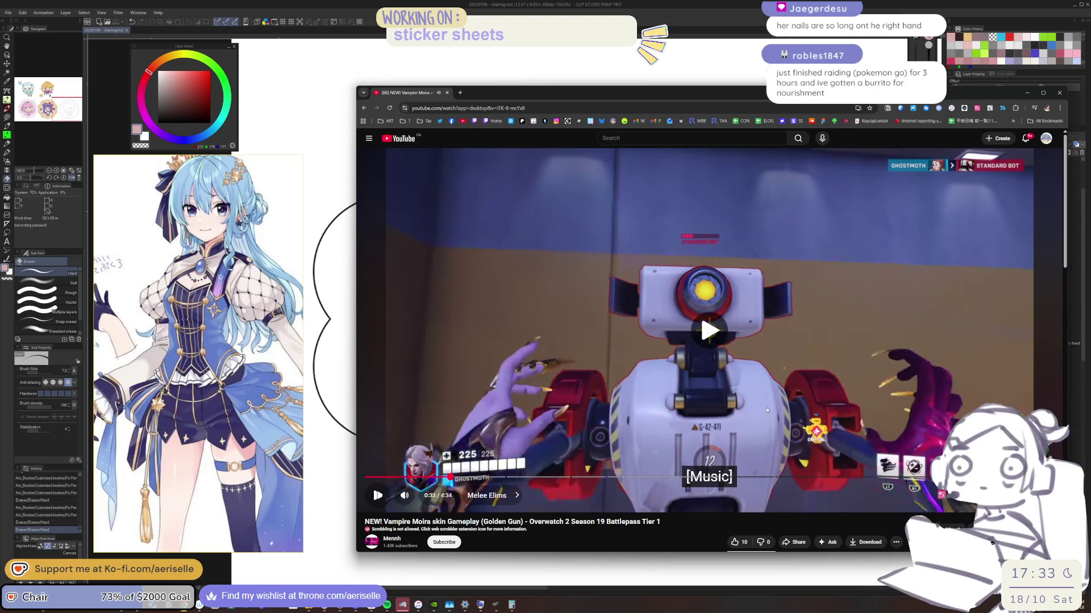
left_click(766, 410)
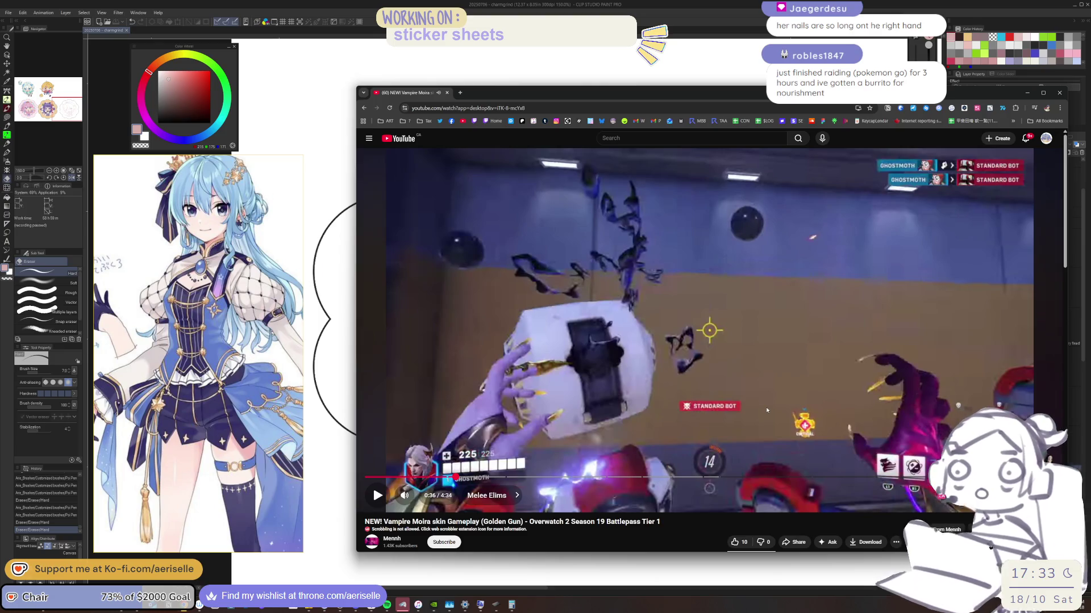
left_click(766, 410)
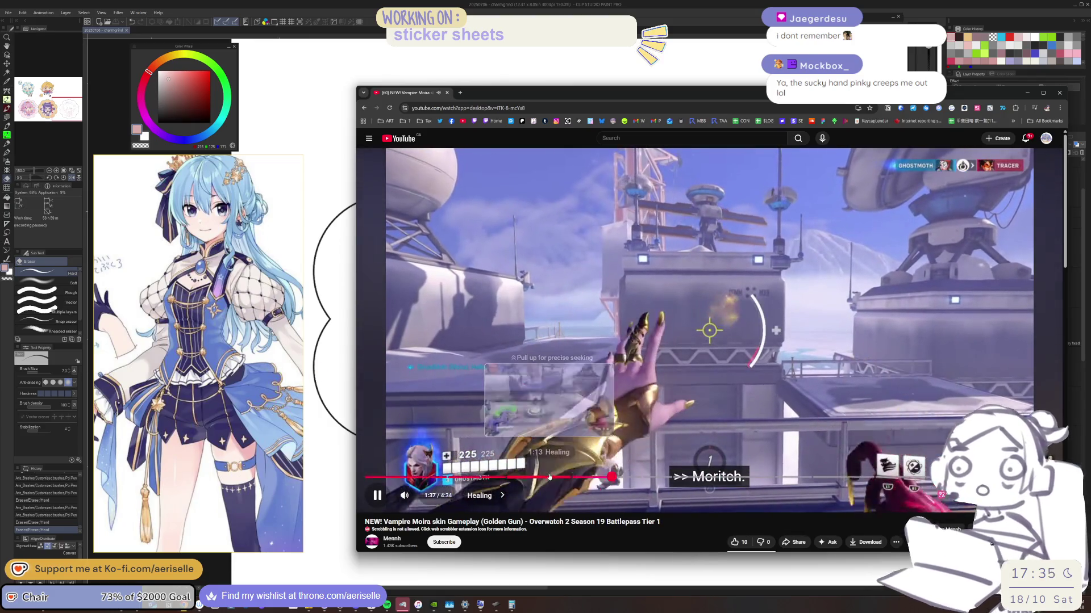
Step: Rewatch from about 0:37, then minimize the video window to reveal the canvas
left_click_drag(469, 475, 470, 476)
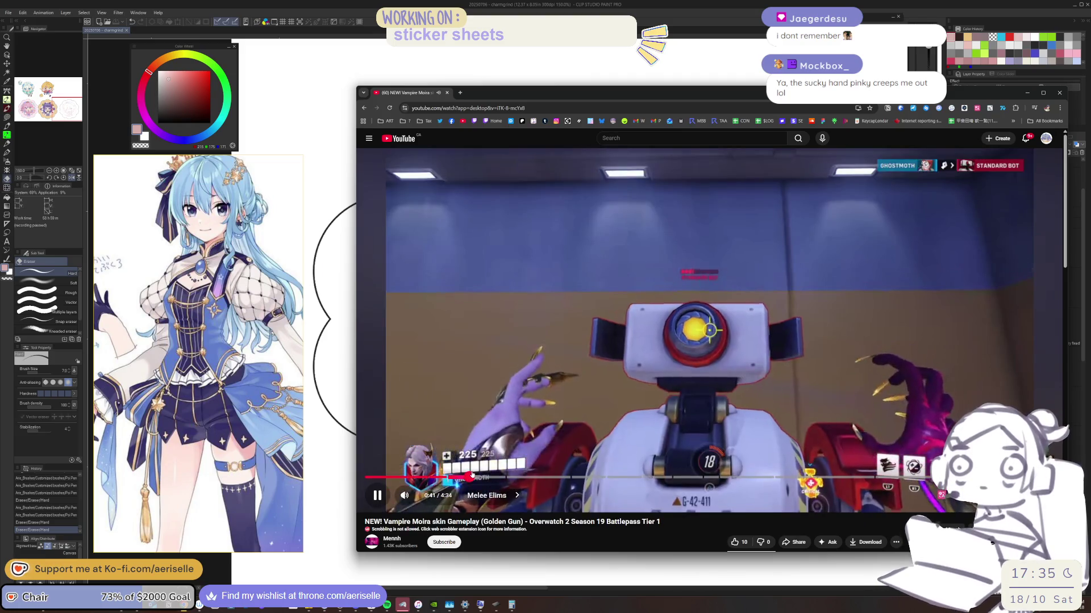
left_click(461, 477)
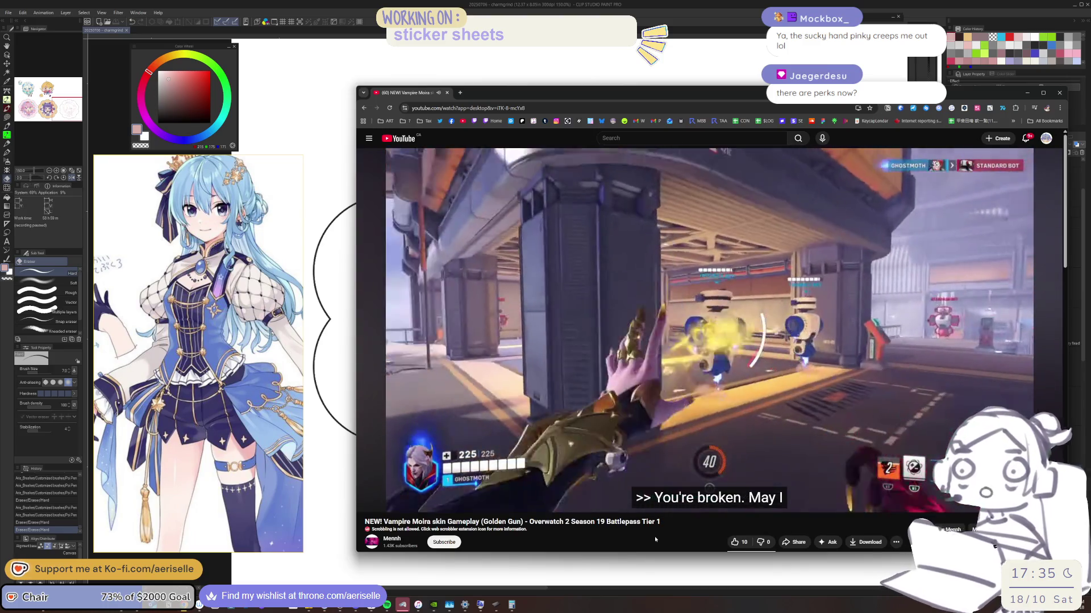
mouse_move(591, 411)
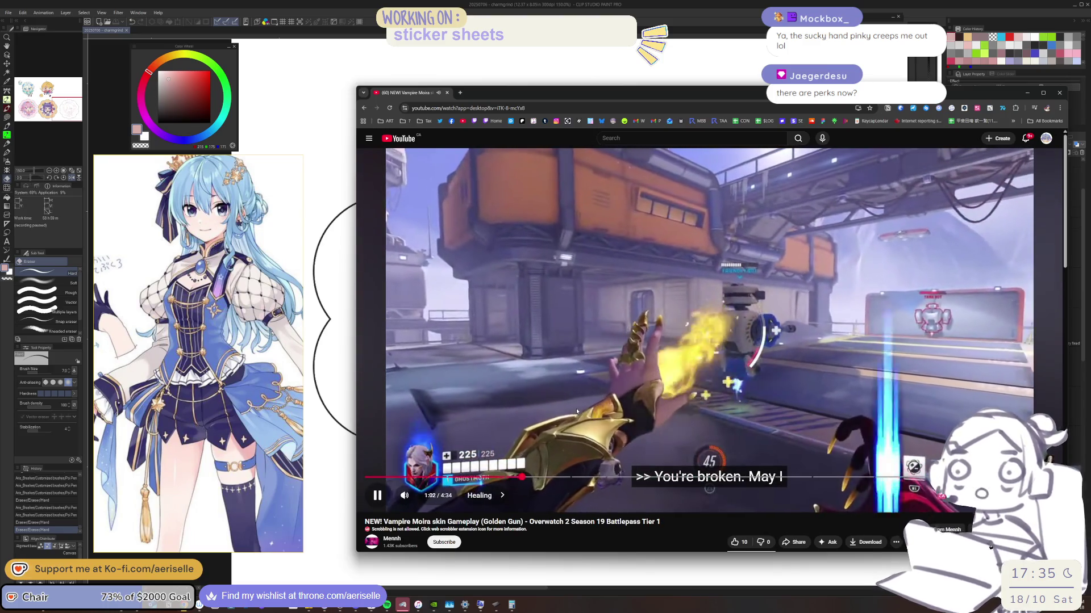
left_click(1027, 92)
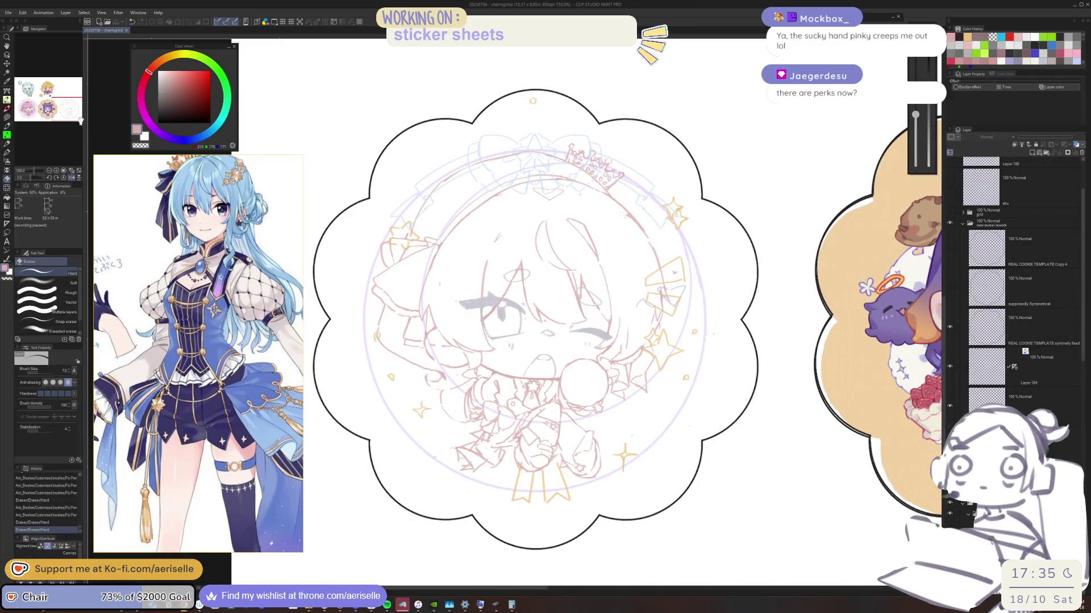
Step: Mirror the canvas, zoom in and erase stray lines on the glasses-wearing face doodle
key("h")
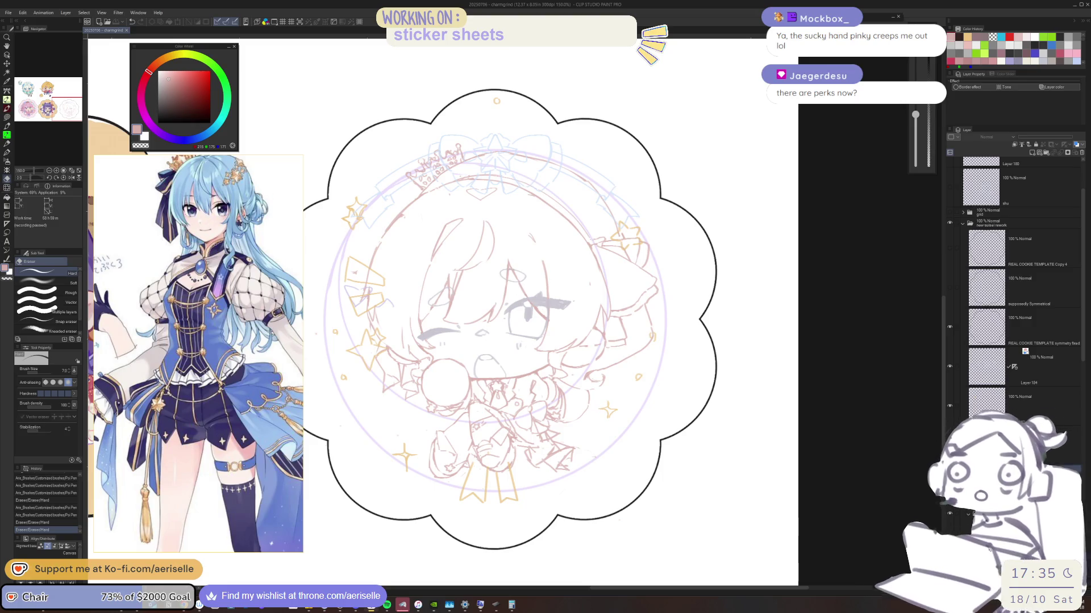
scroll(668, 325, "up", 5)
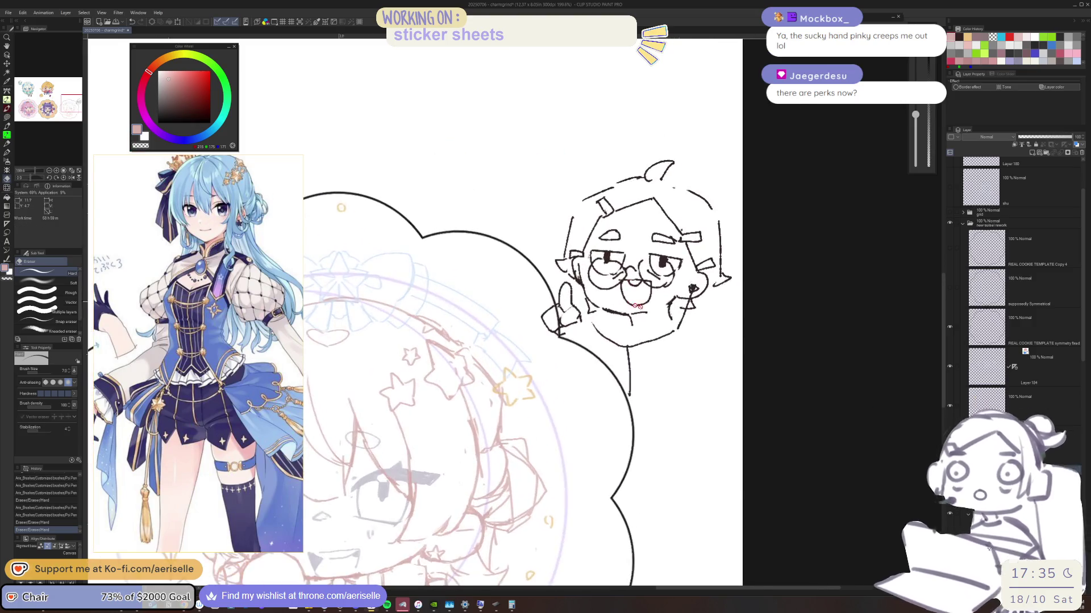
scroll(668, 325, "up", 2)
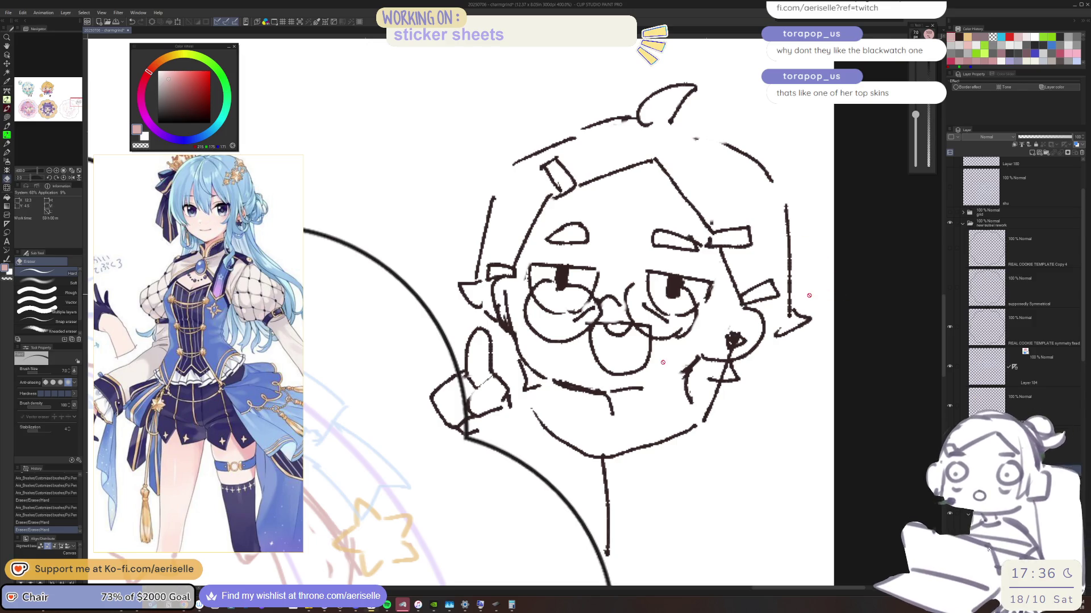
scroll(687, 364, "up", 2)
left_click_drag(705, 343, 684, 382)
key("ctrl")
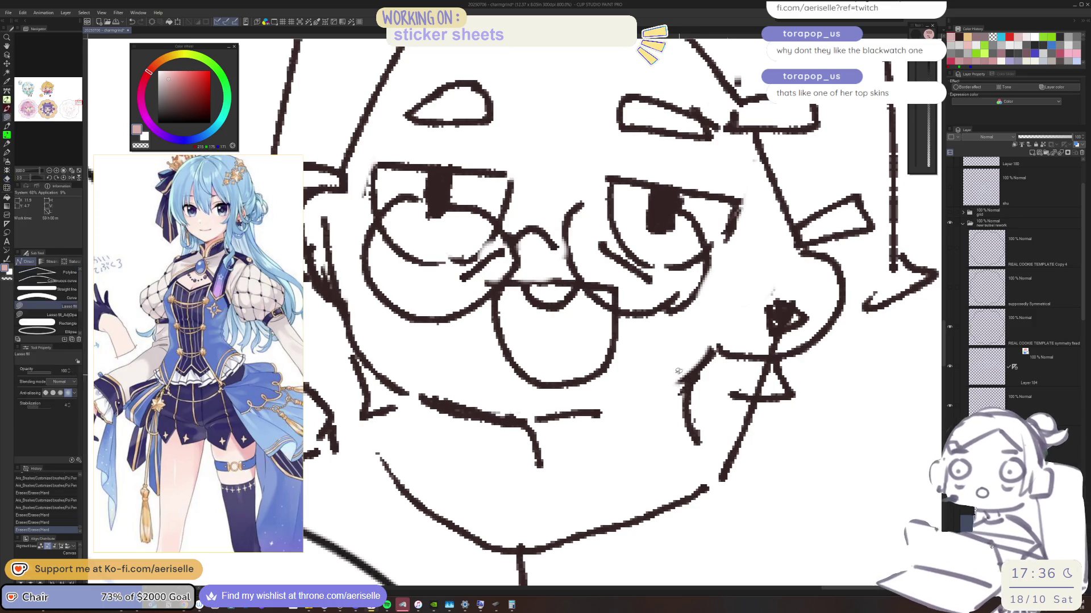
scroll(545, 318, "down", 5)
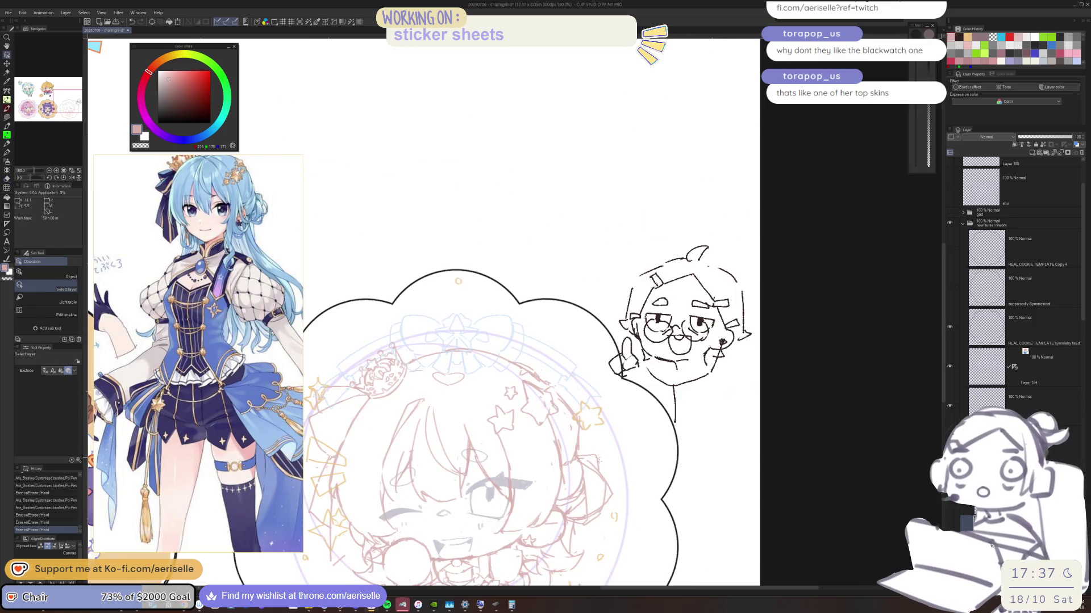
scroll(545, 319, "down", 2)
scroll(635, 307, "up", 7)
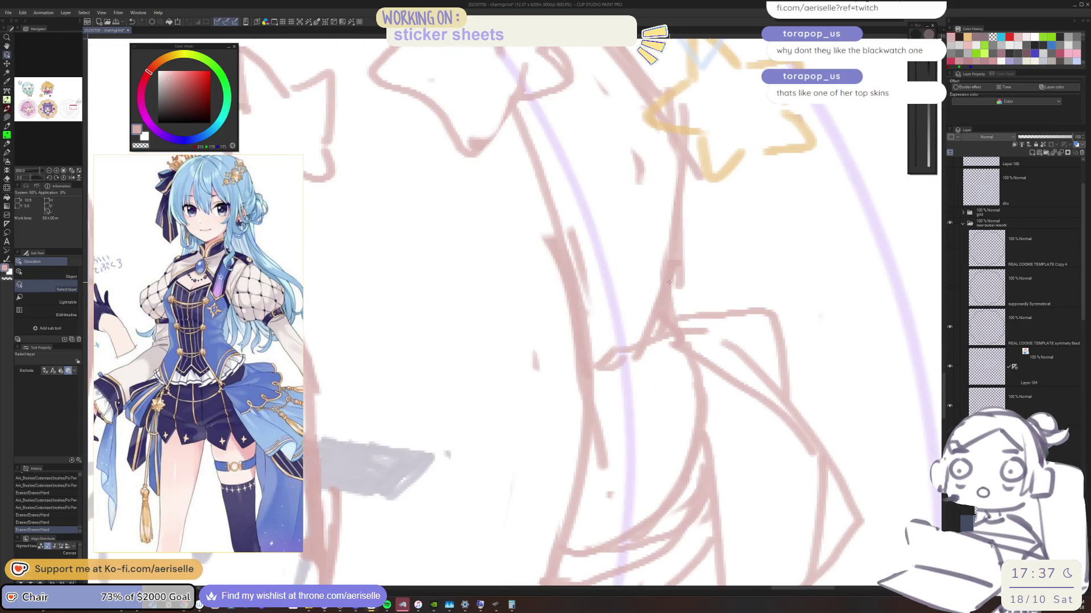
Step: Erase two stray sketch lines, then reset the rotated view to the whole sticker
left_click_drag(635, 307, 628, 261)
left_click_drag(571, 219, 594, 296)
scroll(574, 238, "down", 2)
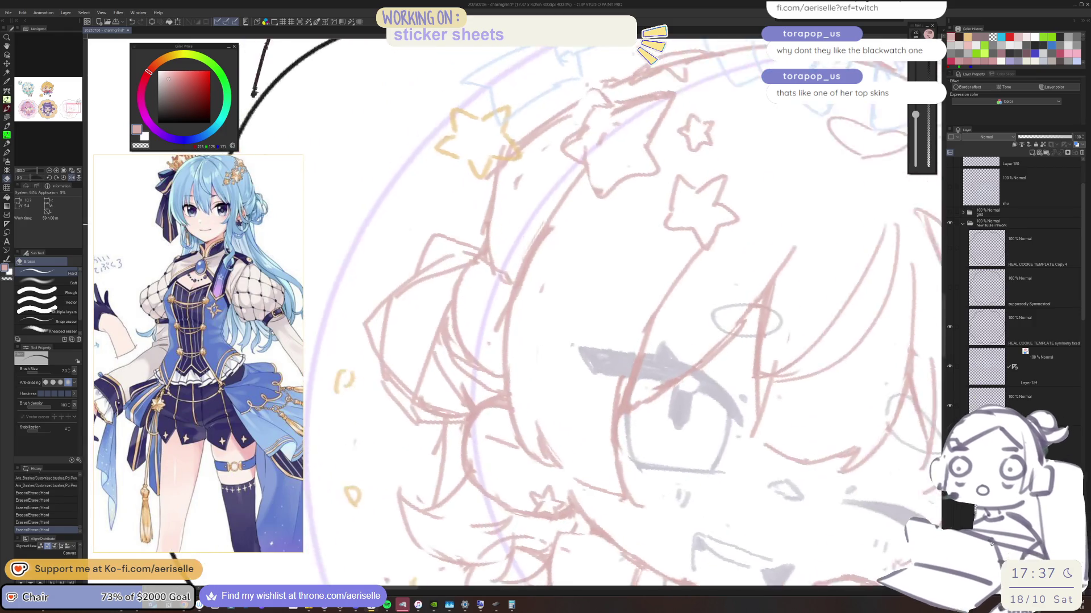
key("asciicircum")
key("asciicircum")
key("bracketright")
key("bracketright")
key("bracketright")
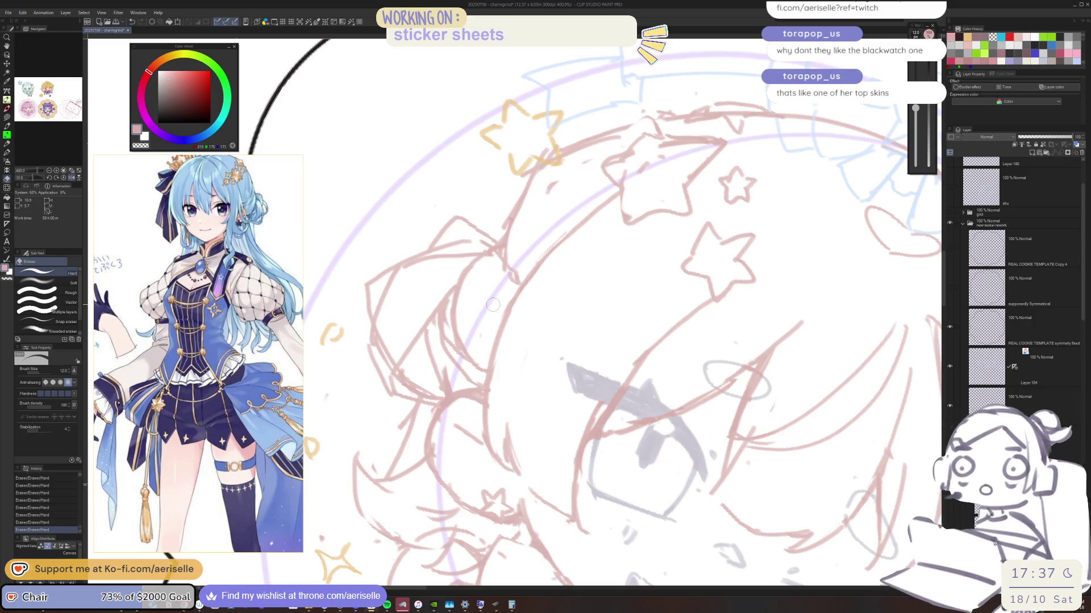
key("ctrl+0")
scroll(630, 332, "up", 1)
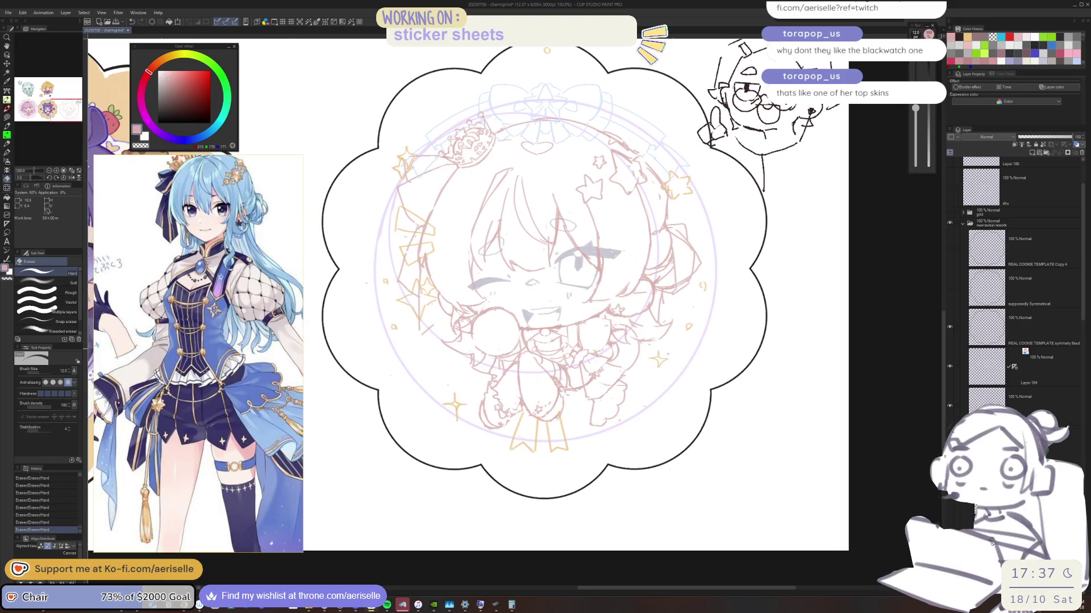
scroll(573, 315, "up", 4)
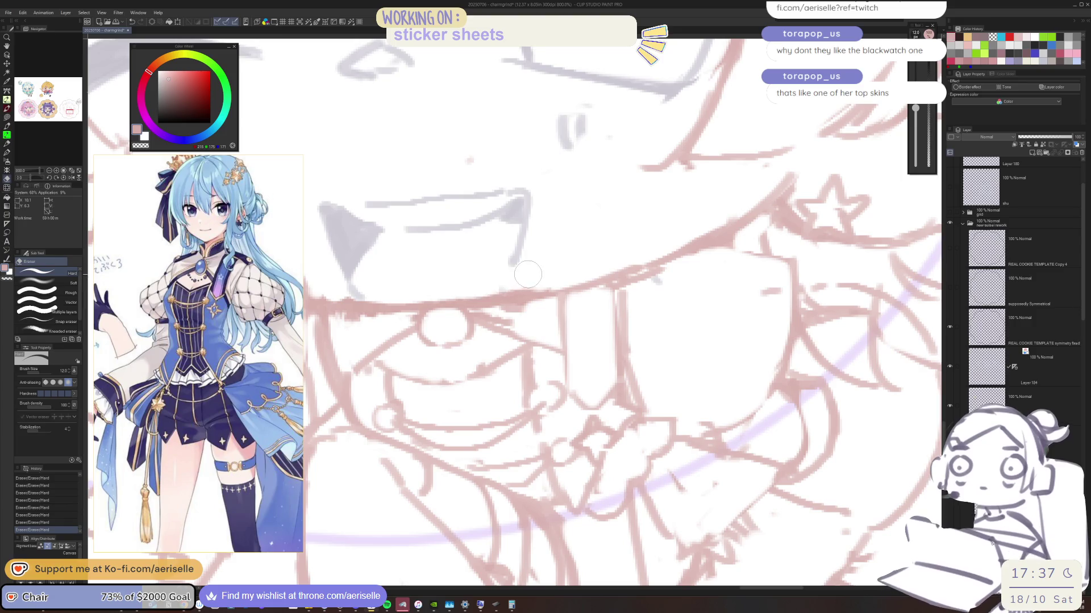
Step: Shrink the eraser to size 8 and erase stray bits near the mouth and a vertical line
key("bracketleft")
key("bracketleft")
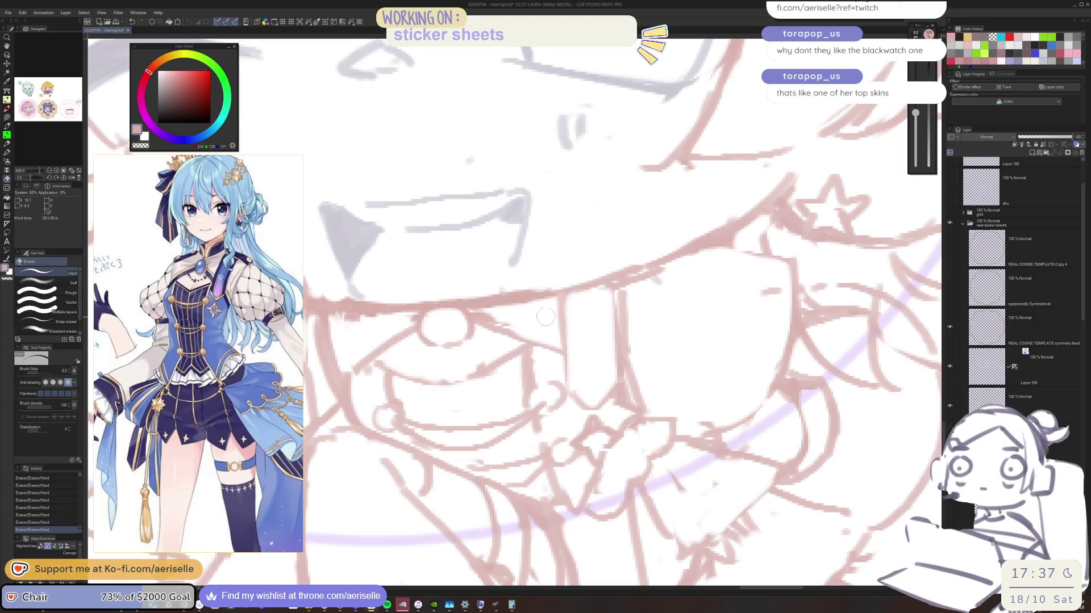
scroll(539, 316, "down", 4)
scroll(521, 320, "up", 4)
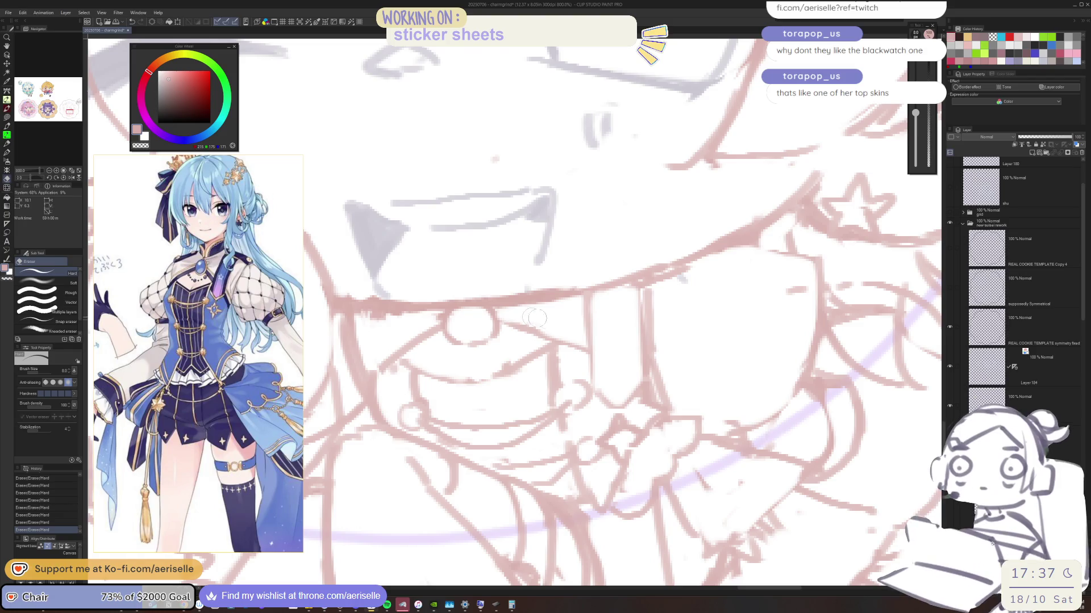
key("p")
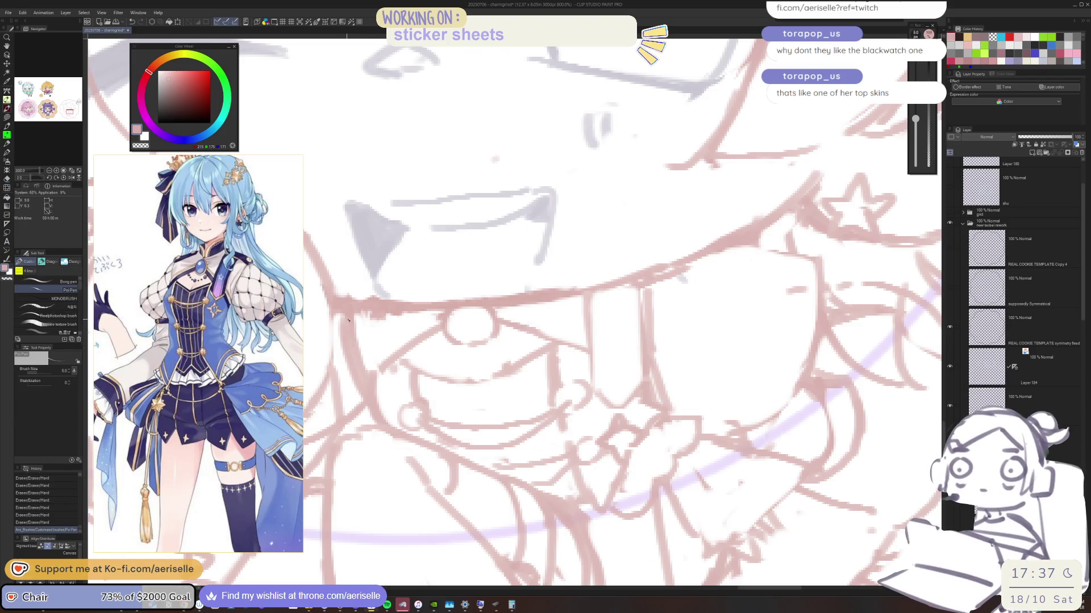
key("e")
left_click_drag(339, 328, 361, 401)
left_click_drag(698, 322, 634, 299)
key("bracketright")
key("bracketright")
left_click_drag(577, 258, 601, 355)
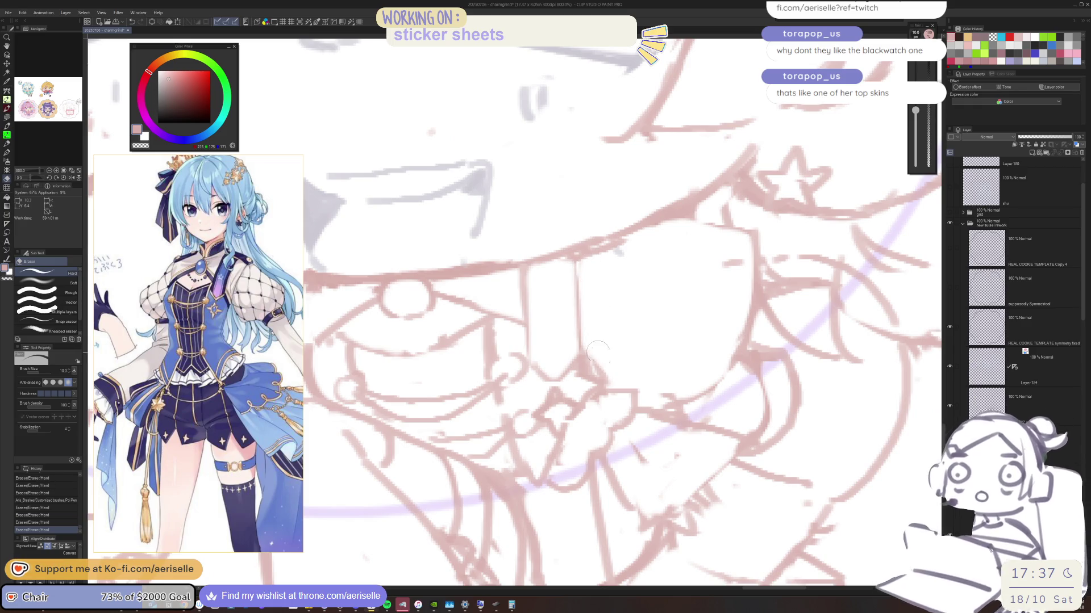
scroll(549, 241, "down", 2)
scroll(550, 242, "up", 3)
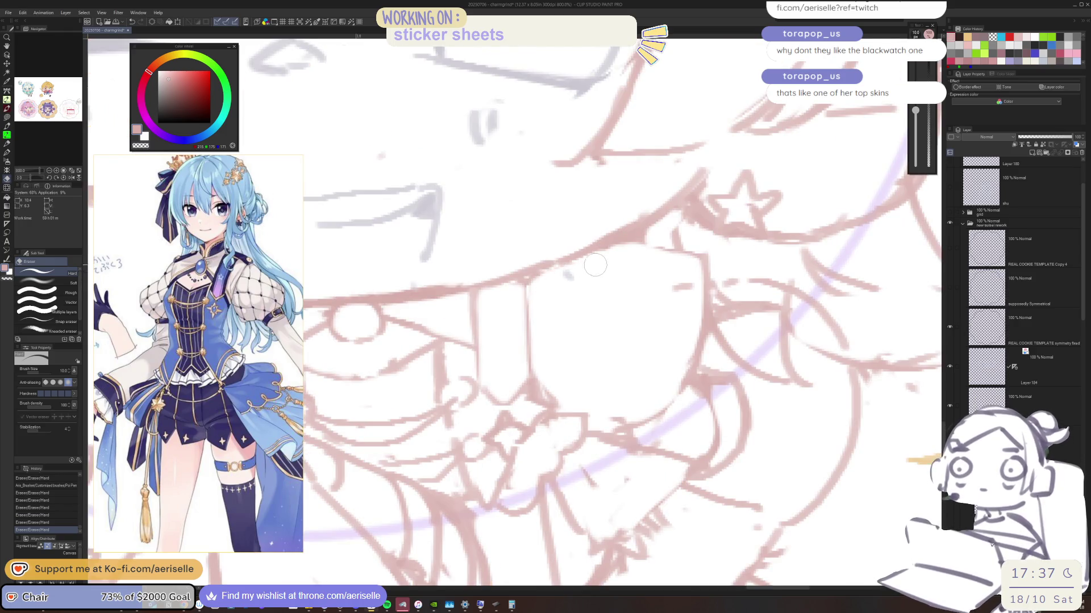
Step: Add small Poi Pen touch-ups around the mouth and erase a small stray mark
key("p")
left_click(636, 244)
key("ctrl+z")
key("ctrl+y")
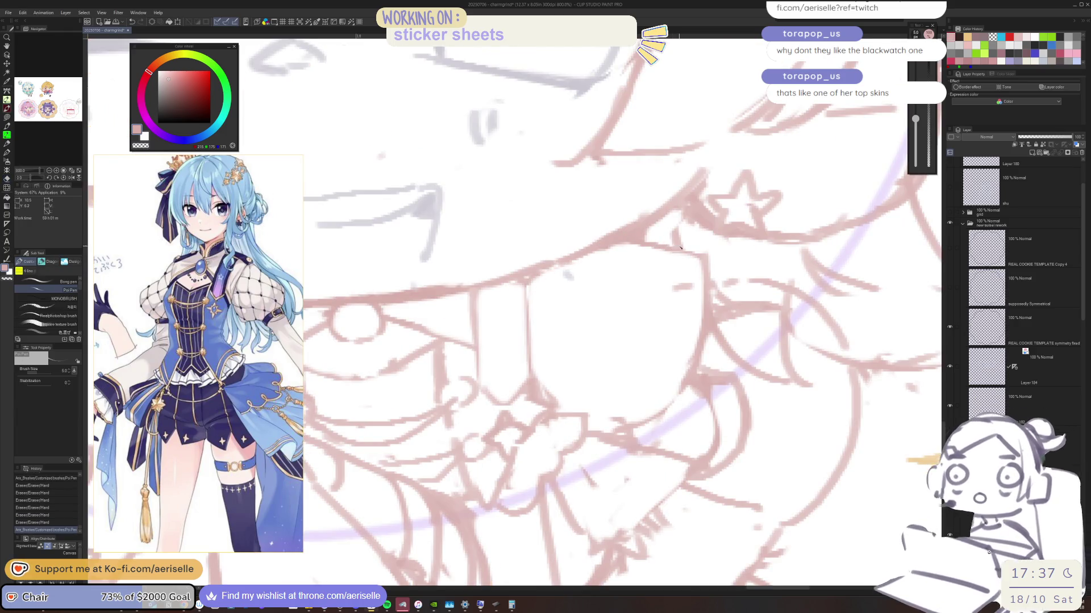
scroll(636, 245, "down", 2)
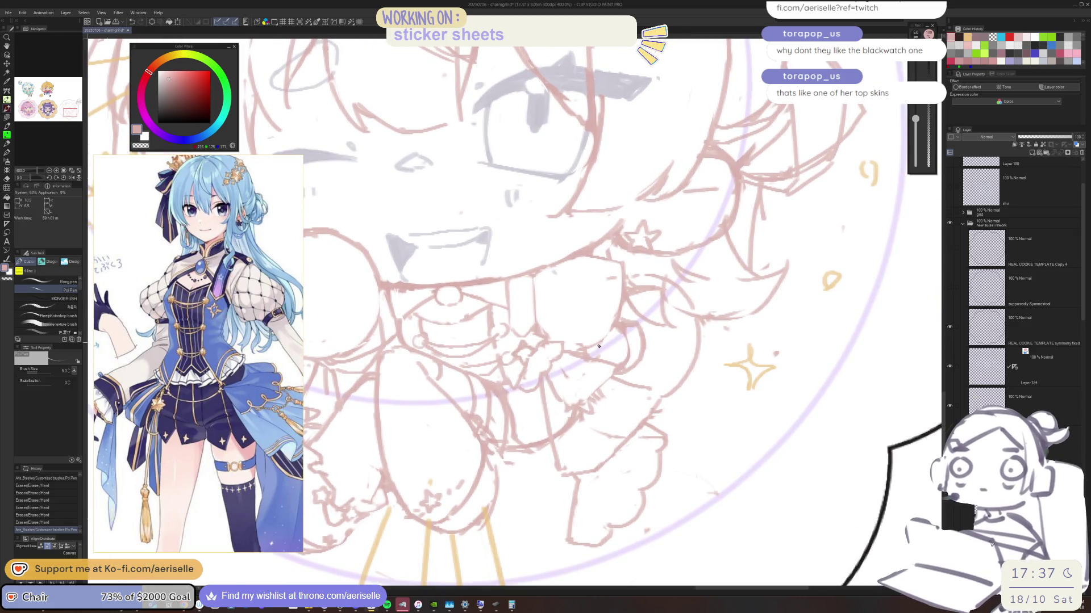
key("e")
key("p")
left_click(591, 348)
left_click(593, 351)
key("e")
left_click(583, 353)
scroll(625, 341, "down", 5)
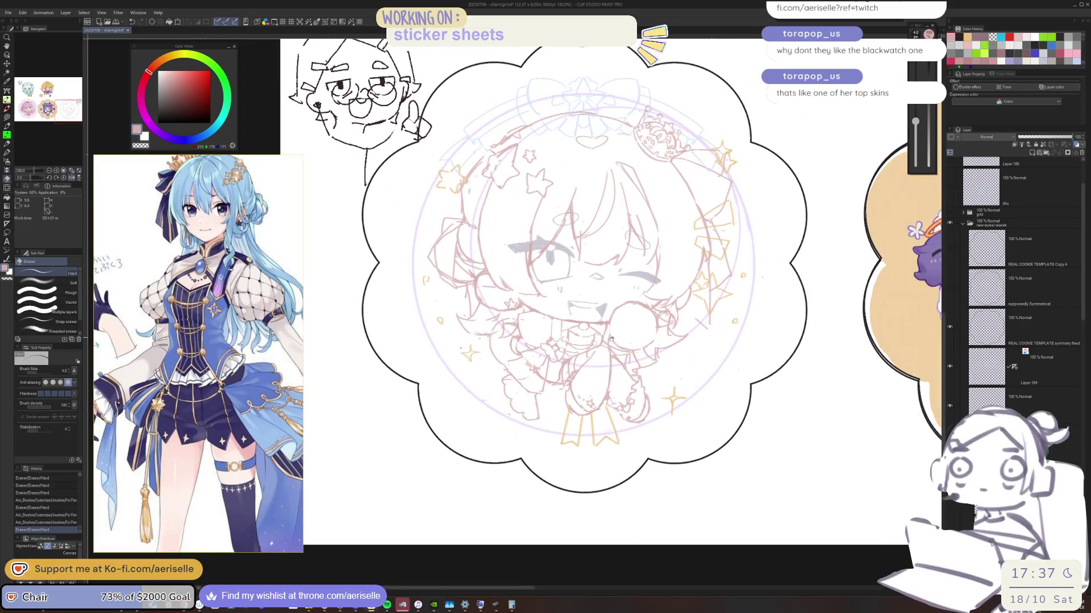
Step: Zoom in on the candy, set the eraser to size 6, and erase and redraw its edge lines
scroll(546, 316, "up", 5)
scroll(515, 247, "down", 3)
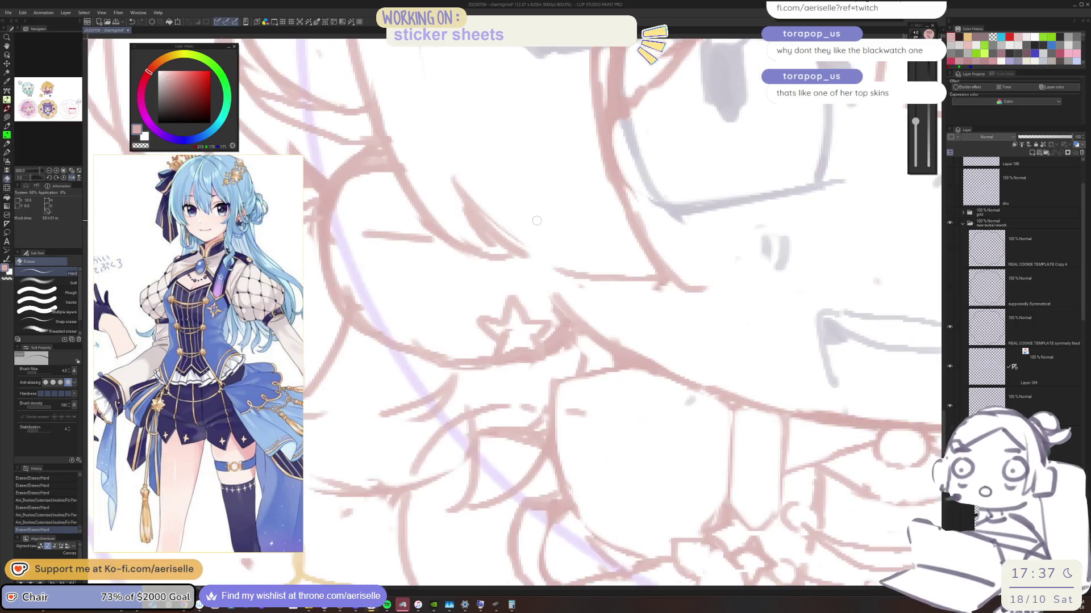
scroll(386, 284, "up", 2)
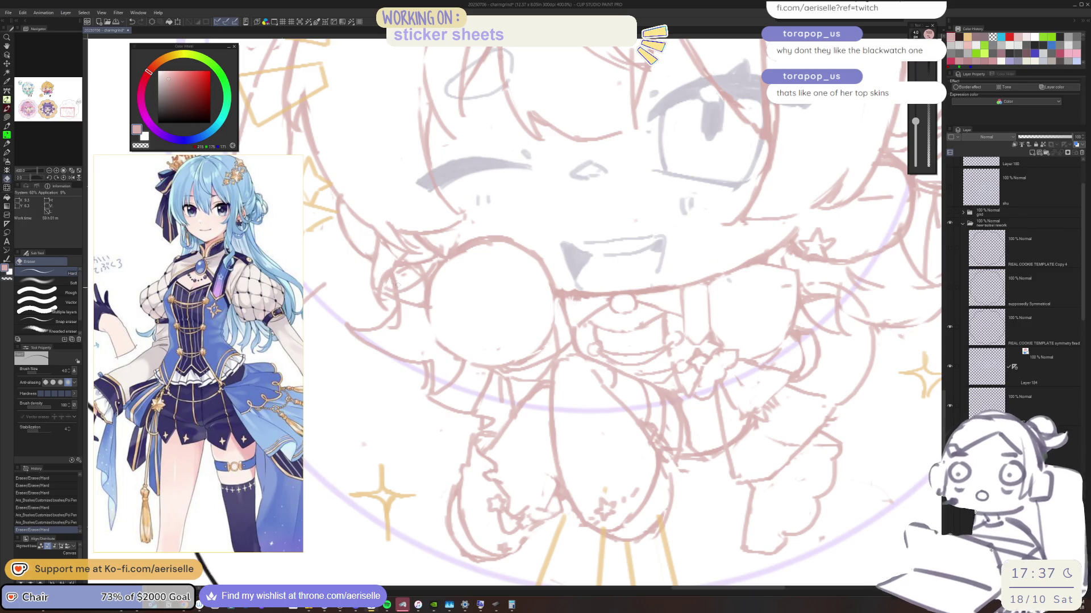
key("bracketright")
key("bracketright")
left_click_drag(366, 281, 391, 317)
key("p")
mouse_move(377, 260)
left_mouse_down()
mouse_move(378, 284)
mouse_move(394, 264)
mouse_move(382, 289)
left_mouse_up()
key("e")
mouse_move(384, 278)
left_mouse_down()
mouse_move(389, 292)
mouse_move(377, 296)
mouse_move(404, 299)
left_mouse_up()
Step: Refine the remaining small strokes at the candy edge with alternating pen and eraser
key("p")
key("e")
key("p")
mouse_move(396, 291)
left_mouse_down()
mouse_move(413, 281)
mouse_move(405, 299)
left_mouse_up()
key("e")
mouse_move(398, 290)
left_mouse_down()
mouse_move(424, 303)
mouse_move(422, 281)
mouse_move(449, 258)
left_mouse_up()
key("p")
key("e")
key("p")
scroll(604, 217, "down", 3)
Step: Flip the canvas, retry the stroke near the mouth star, and erase a line by the mouth
key("h")
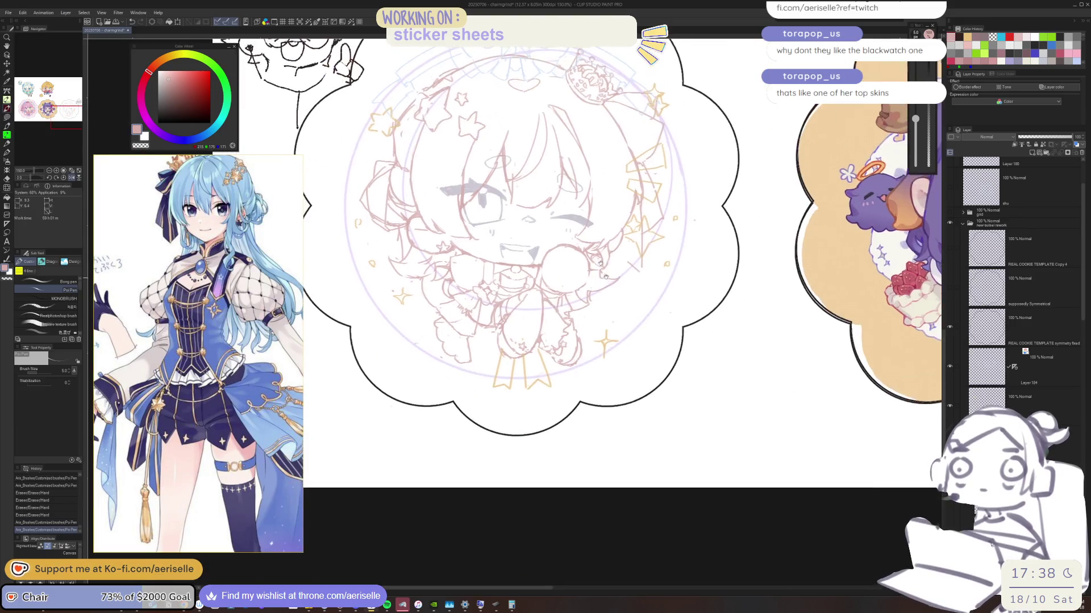
left_click_drag(604, 217, 601, 298)
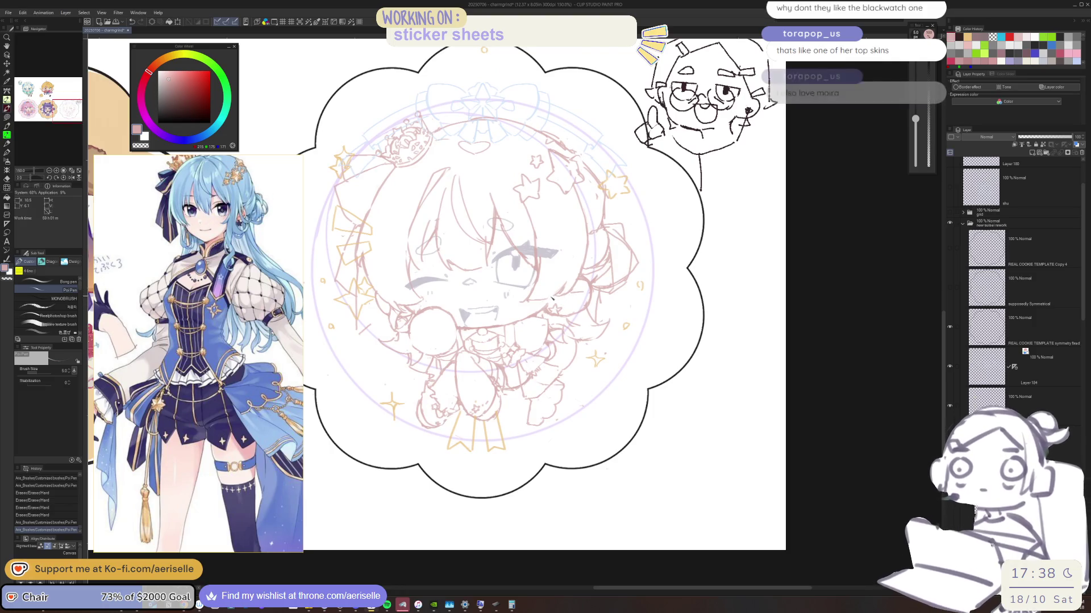
scroll(570, 296, "up", 3)
left_click_drag(529, 295, 554, 351)
key("ctrl+z")
mouse_move(517, 295)
left_mouse_down()
mouse_move(573, 358)
mouse_move(585, 354)
left_mouse_up()
key("ctrl+z")
key("ctrl+z")
key("e")
left_click_drag(534, 316, 581, 336)
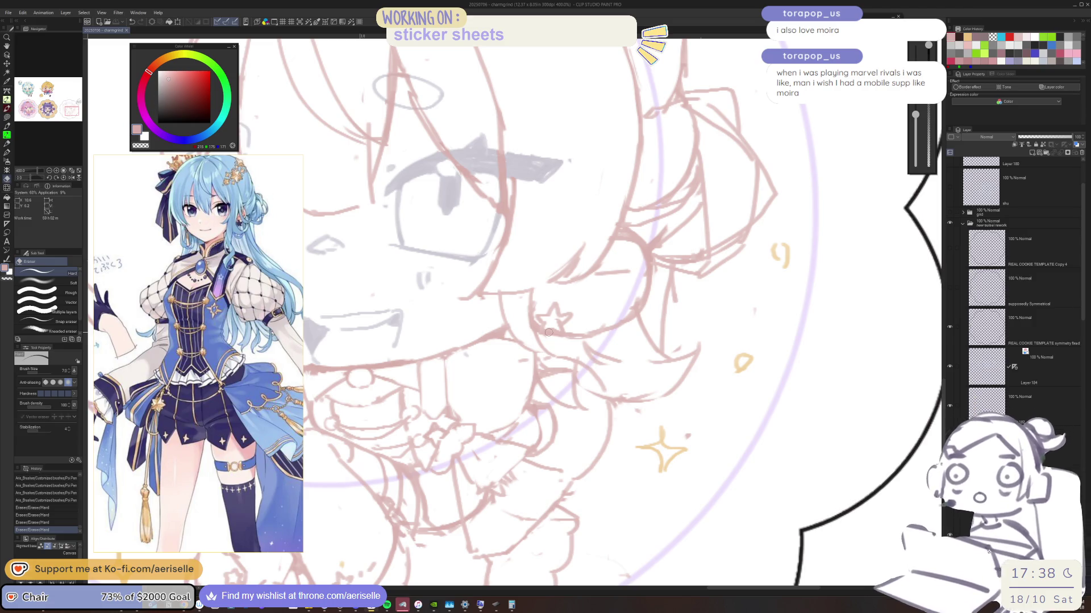
Step: Add small pen marks near the mouth, undoing a first attempt
key("p")
mouse_move(551, 341)
left_mouse_down()
mouse_move(562, 338)
mouse_move(555, 353)
mouse_move(595, 337)
left_mouse_up()
key("ctrl+z")
key("ctrl+z")
mouse_move(594, 339)
left_mouse_down()
mouse_move(571, 353)
mouse_move(590, 352)
mouse_move(554, 357)
left_mouse_up()
key("e")
key("p")
key("e")
Step: Erase stray bits of the nose lines and redraw a short stroke by the nose
mouse_move(512, 314)
left_mouse_down()
mouse_move(515, 332)
mouse_move(554, 307)
left_mouse_up()
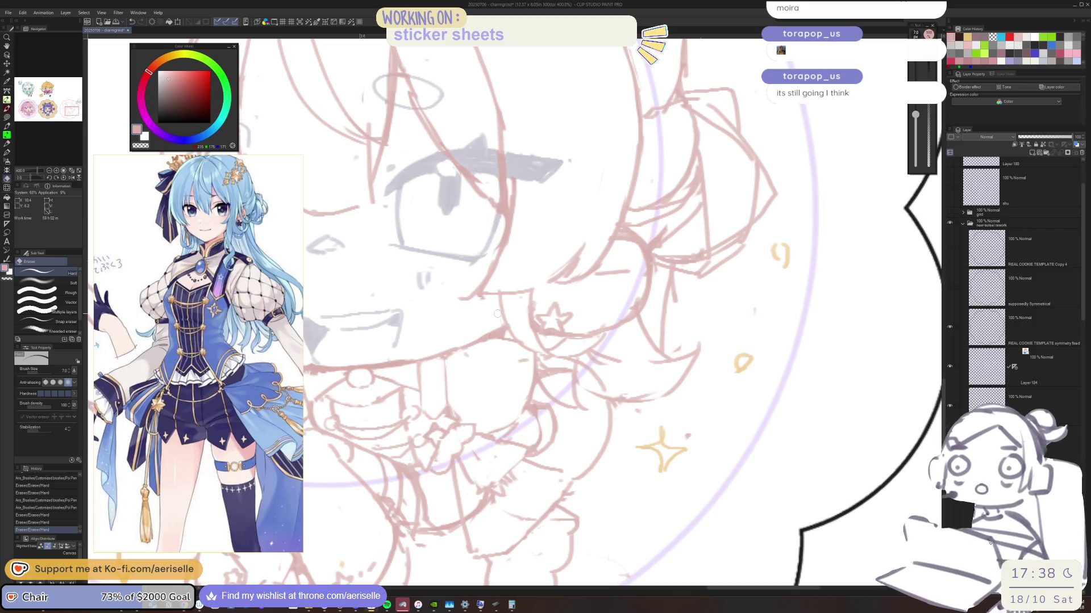
left_click_drag(502, 303, 509, 305)
left_click_drag(519, 343, 534, 347)
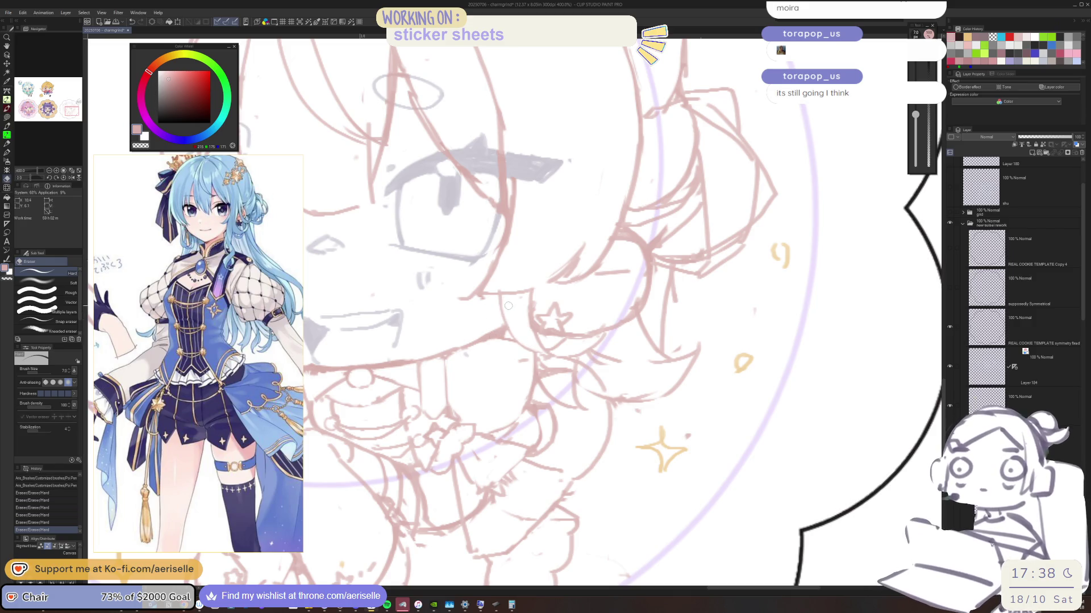
key("p")
mouse_move(504, 301)
left_mouse_down()
mouse_move(511, 363)
mouse_move(513, 308)
left_mouse_up()
scroll(515, 322, "down", 10)
scroll(515, 322, "up", 10)
key("e")
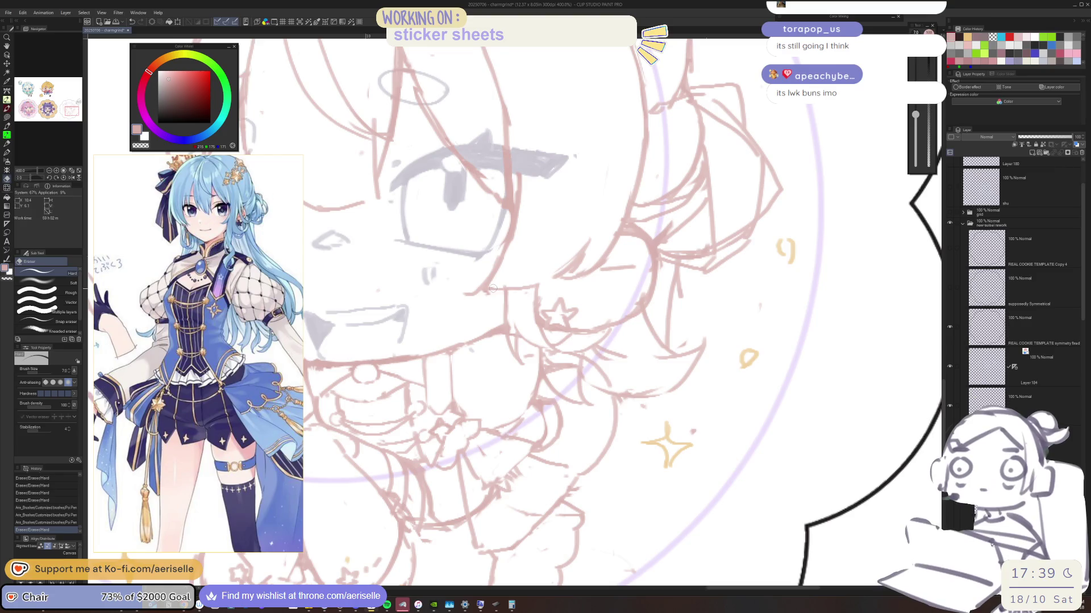
mouse_move(505, 309)
left_mouse_down()
mouse_move(511, 300)
mouse_move(510, 337)
left_mouse_up()
scroll(511, 336, "down", 5)
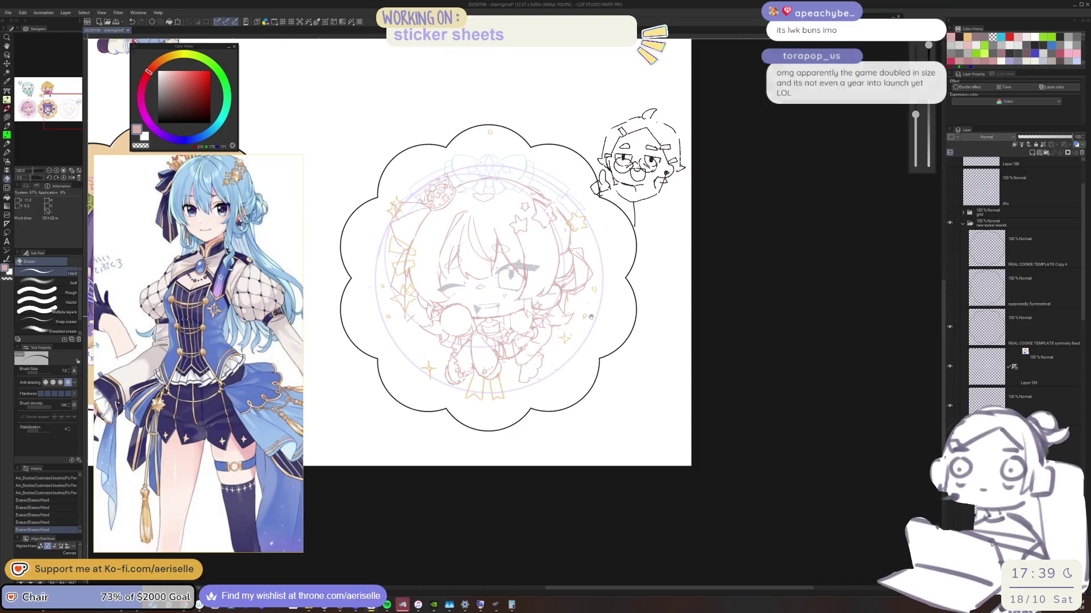
Step: Erase one small stray mark on the chibi sketch and recentre the sticker at 150%
scroll(514, 292, "up", 2)
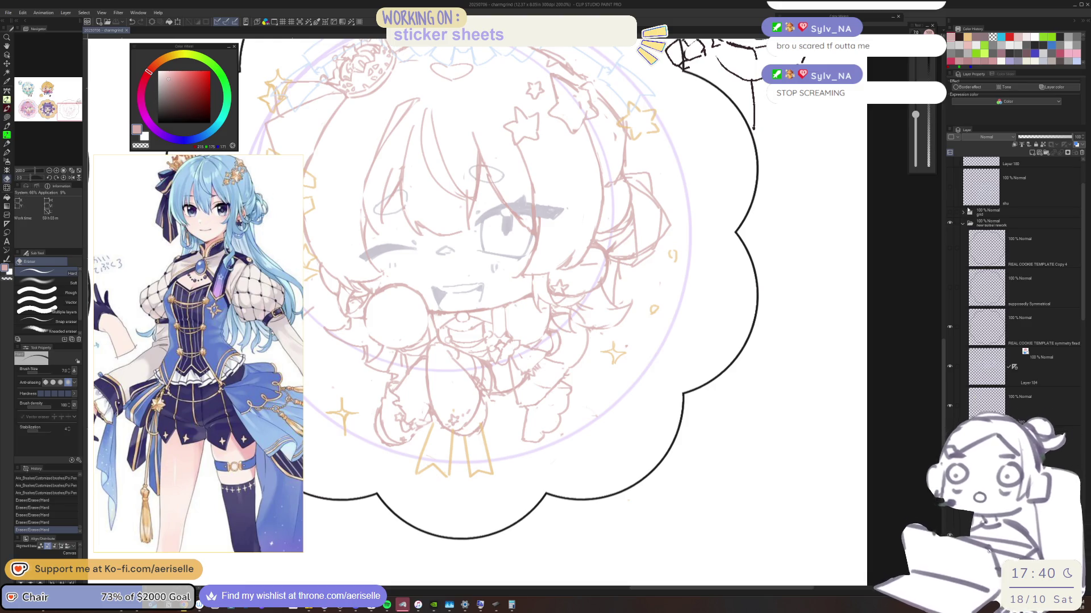
left_click_drag(357, 281, 349, 275)
scroll(532, 246, "down", 3)
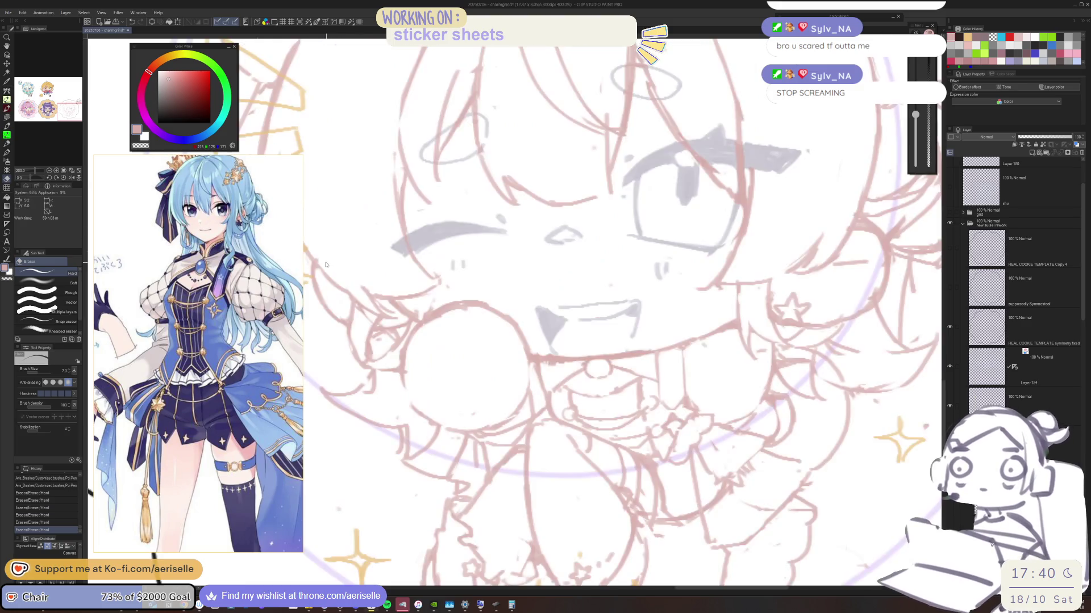
left_click_drag(532, 246, 583, 154)
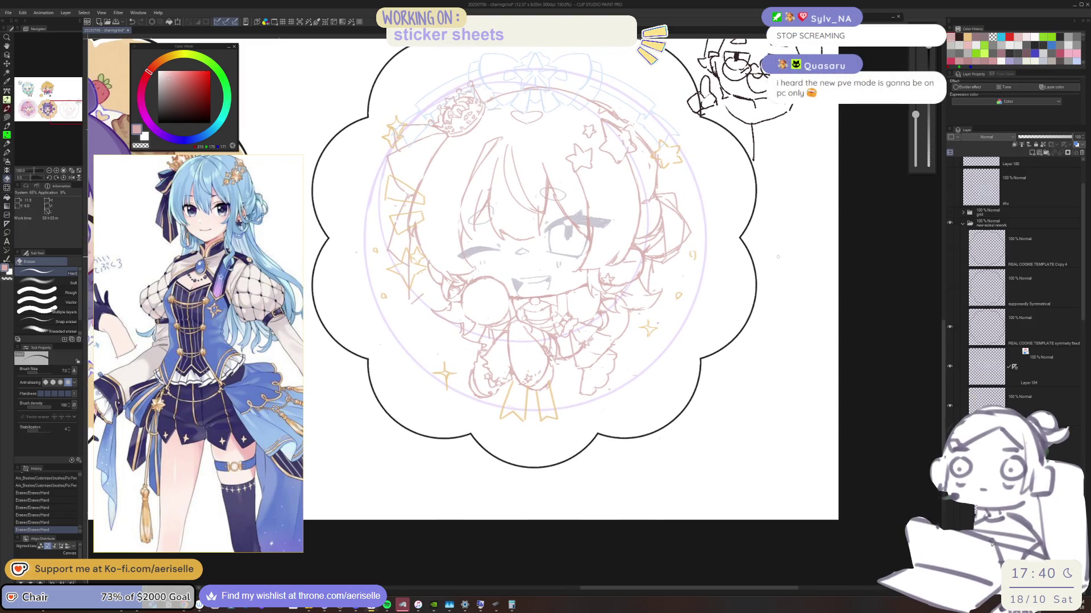